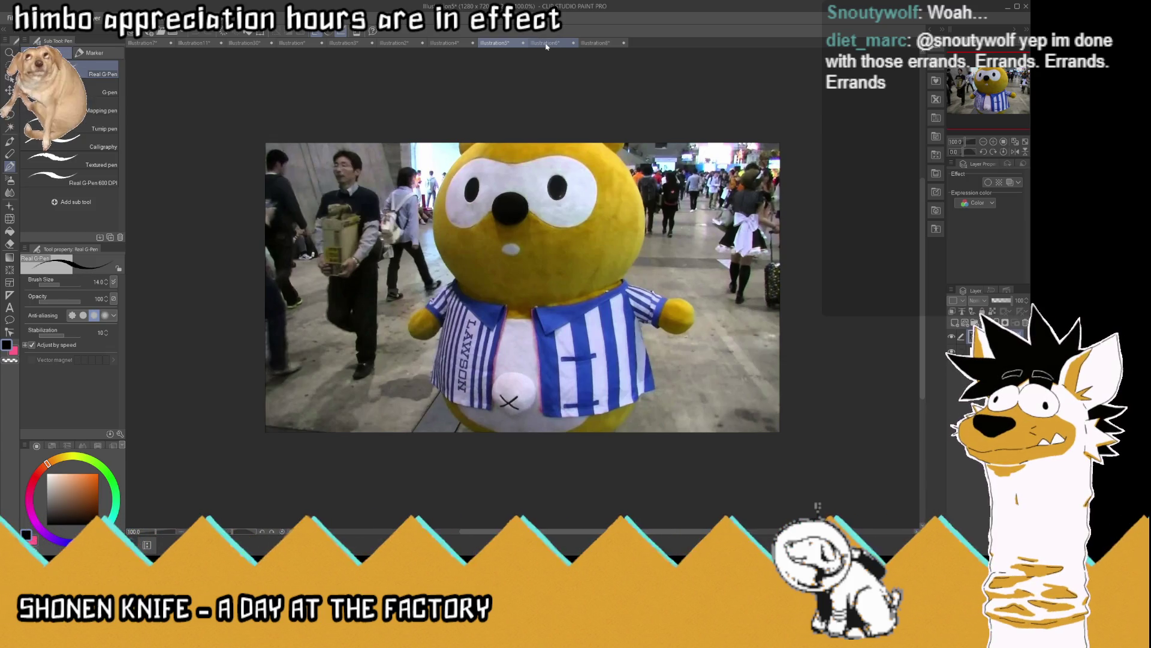
Glance at the mascot reference photo, then ink contour lines down the bear's belly and right side
{"action": "left_click", "coordinate": [547, 44]}
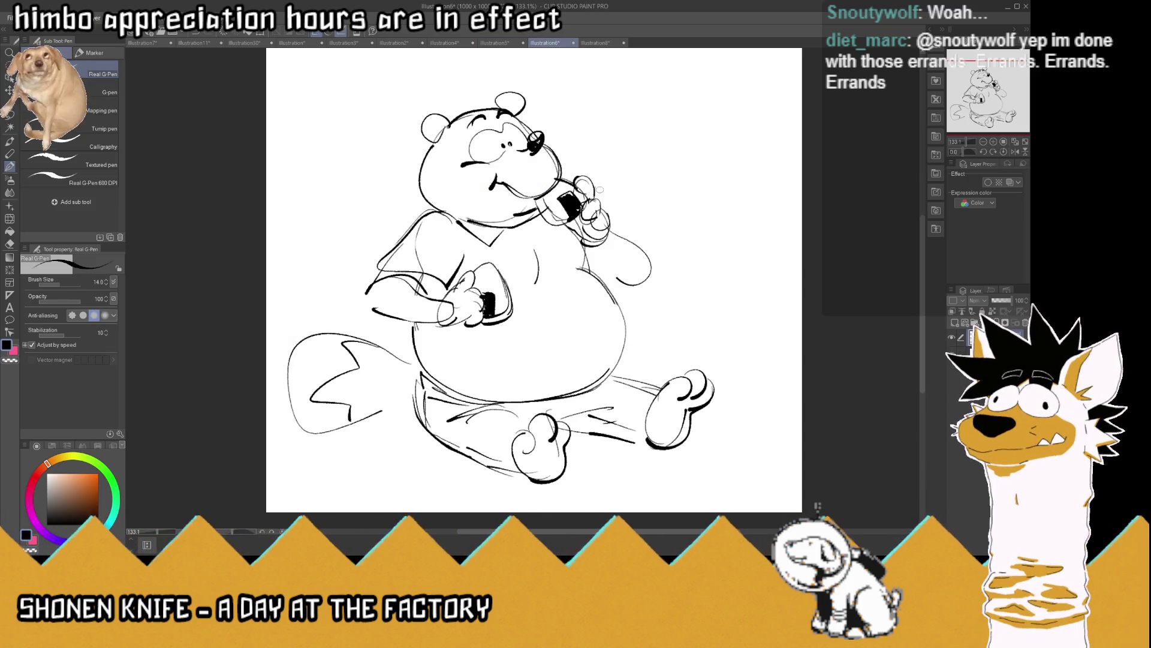
{"action": "left_click", "coordinate": [503, 44]}
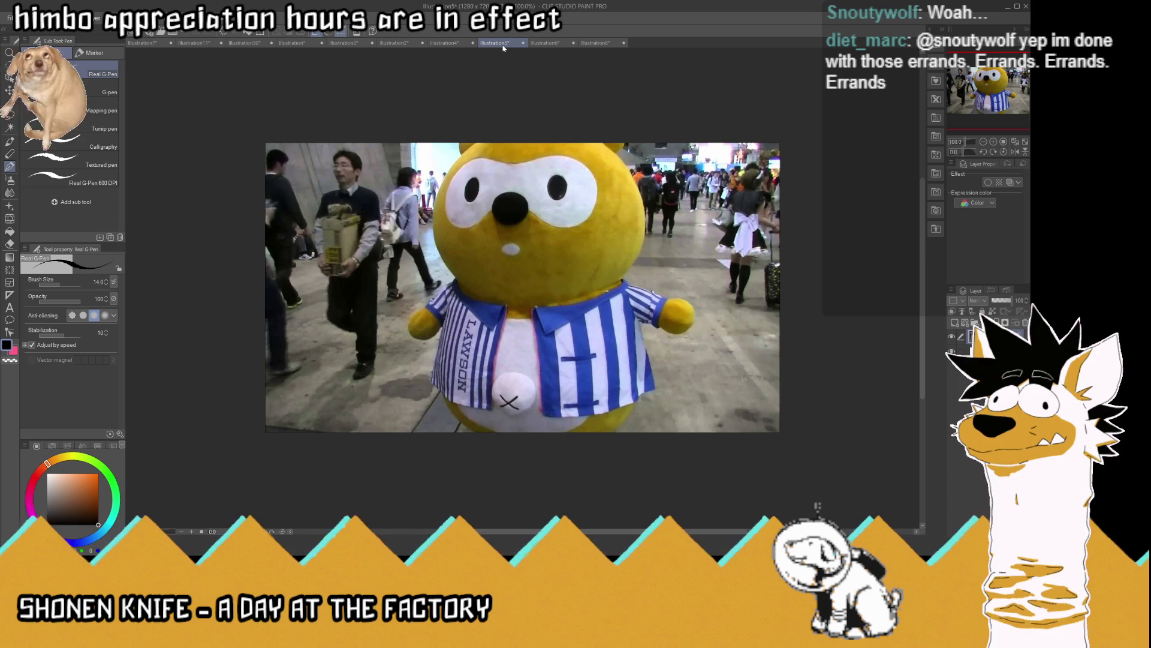
{"action": "left_click", "coordinate": [547, 44]}
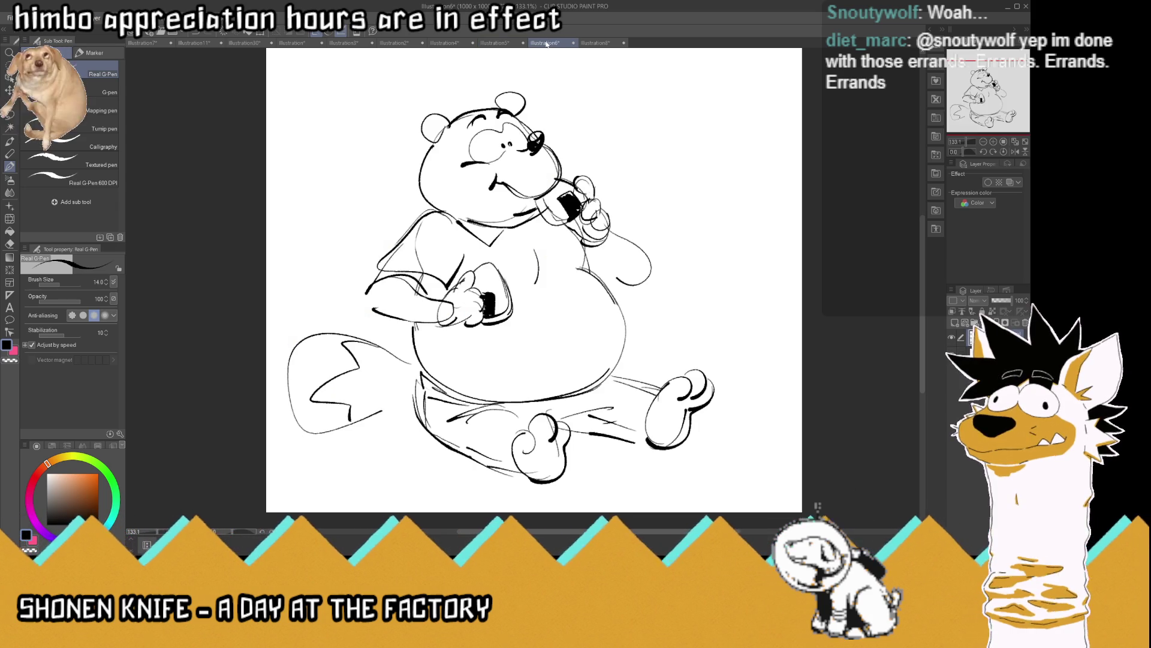
{"action": "mouse_move", "coordinate": [502, 237]}
{"action": "left_mouse_down"}
{"action": "mouse_move", "coordinate": [504, 331]}
{"action": "mouse_move", "coordinate": [476, 361]}
{"action": "mouse_move", "coordinate": [407, 327]}
{"action": "left_mouse_up"}
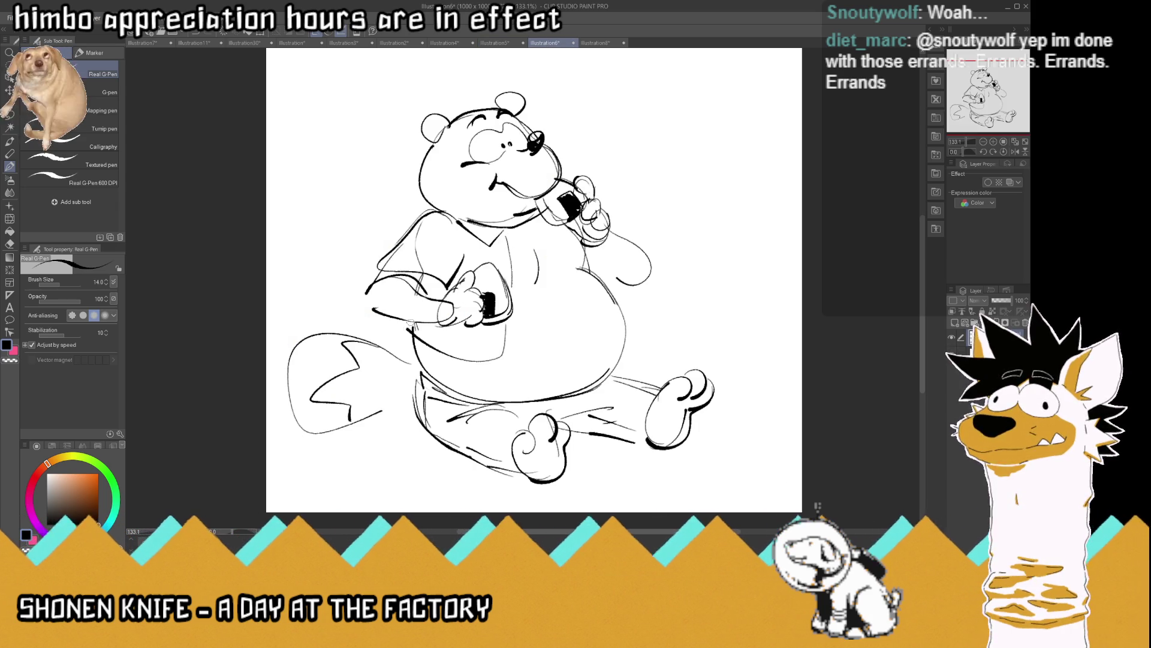
{"action": "mouse_move", "coordinate": [534, 245]}
{"action": "left_mouse_down"}
{"action": "mouse_move", "coordinate": [540, 282]}
{"action": "mouse_move", "coordinate": [594, 282]}
{"action": "mouse_move", "coordinate": [626, 339]}
{"action": "mouse_move", "coordinate": [589, 394]}
{"action": "left_mouse_up"}
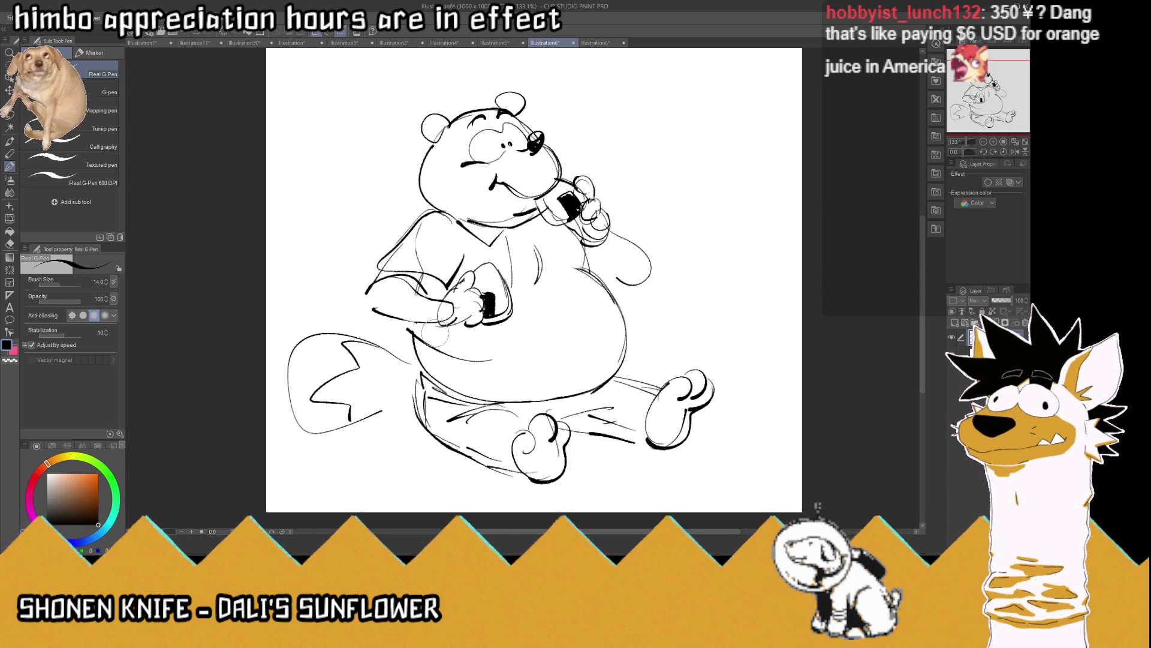
{"action": "left_click_drag", "start_coordinate": [511, 317], "coordinate": [493, 367]}
Hatch stripe lines near the shirt collar and along the lower hem
{"action": "mouse_move", "coordinate": [487, 249]}
{"action": "left_mouse_down"}
{"action": "mouse_move", "coordinate": [463, 259]}
{"action": "mouse_move", "coordinate": [463, 229]}
{"action": "left_mouse_up"}
{"action": "left_click_drag", "start_coordinate": [487, 328], "coordinate": [483, 358]}
{"action": "left_click_drag", "start_coordinate": [470, 331], "coordinate": [458, 357]}
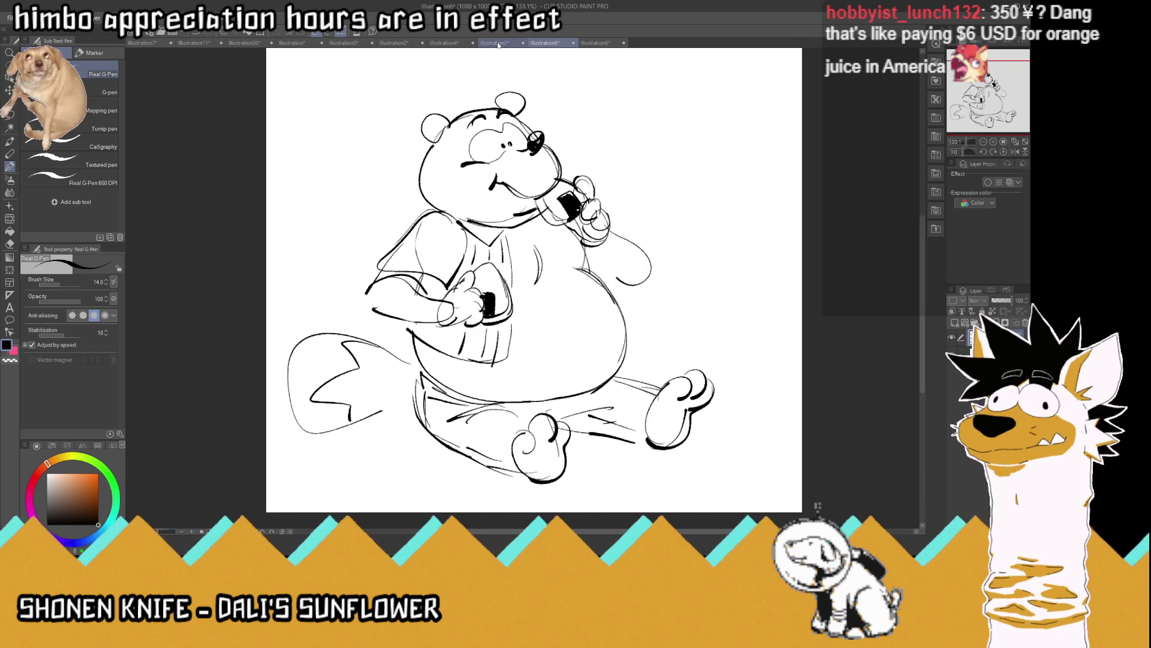
Compare the mascot costume and Ponta figure reference photos, then return to the bear sketch
{"action": "left_click", "coordinate": [499, 43]}
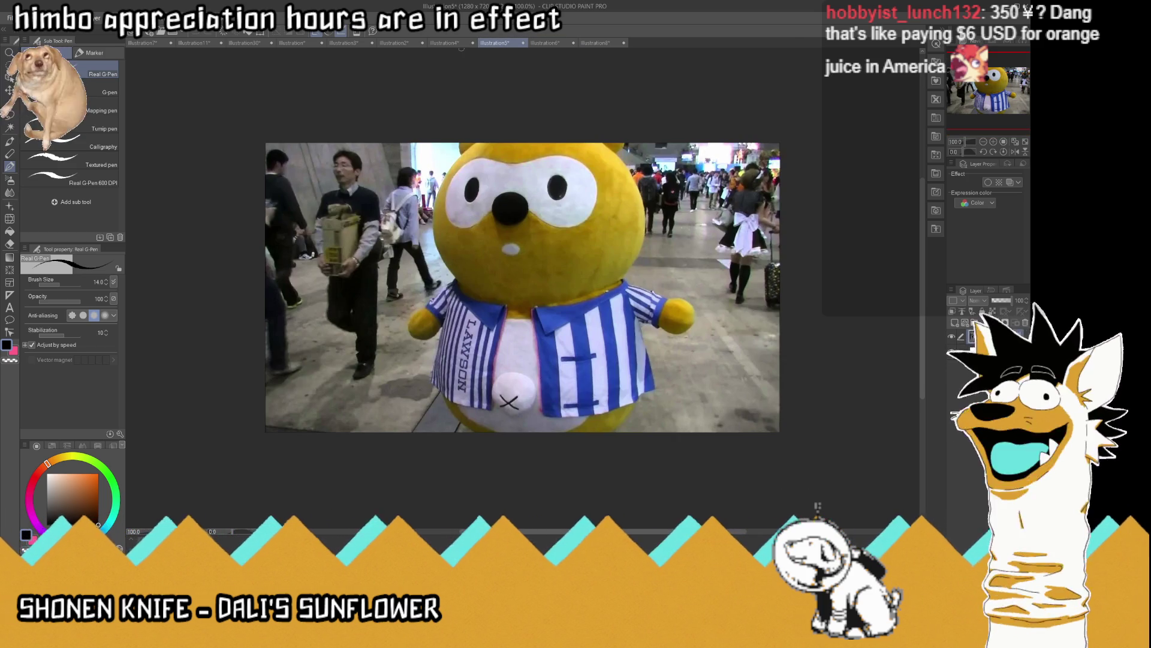
{"action": "left_click", "coordinate": [460, 44]}
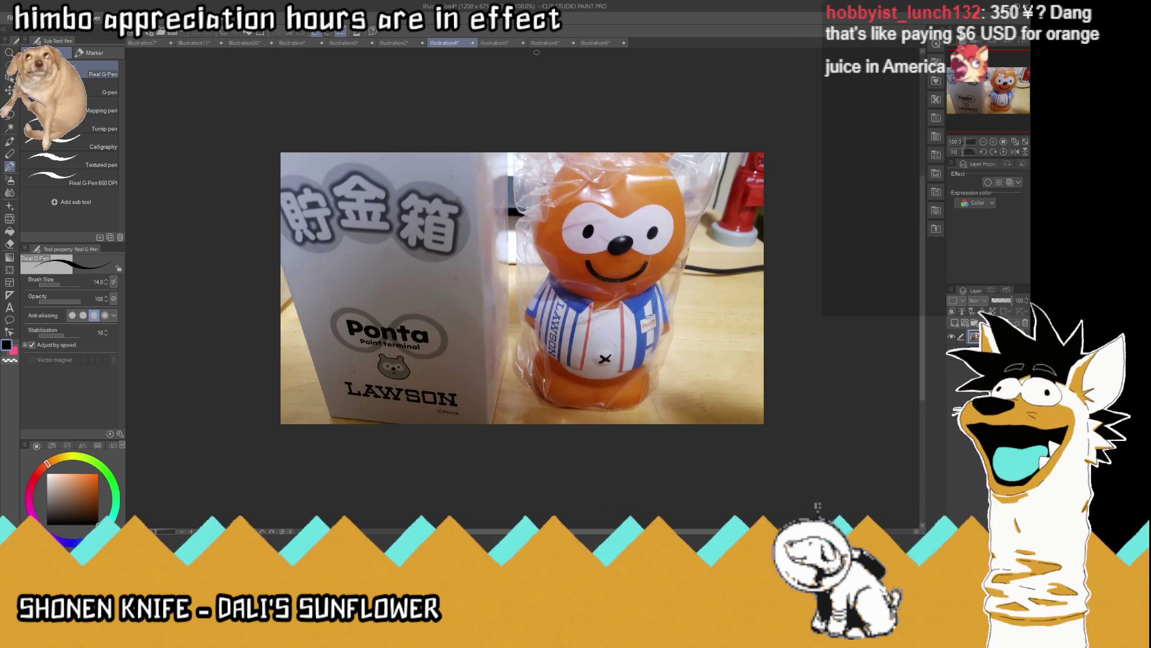
{"action": "left_click", "coordinate": [511, 45]}
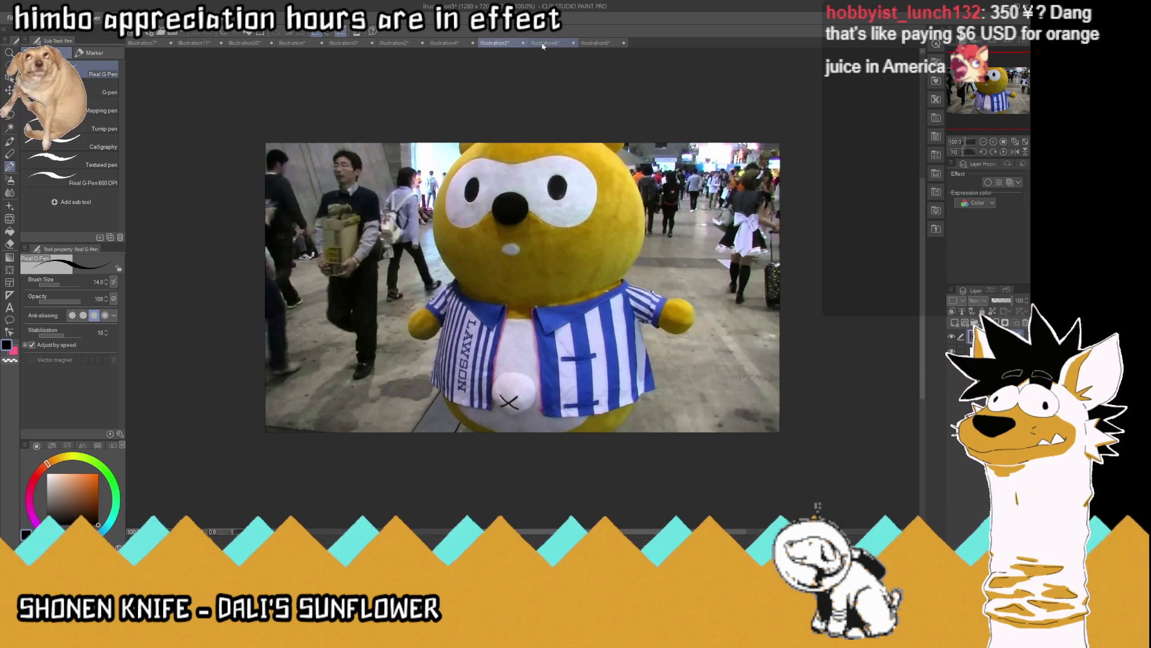
{"action": "left_click", "coordinate": [543, 45]}
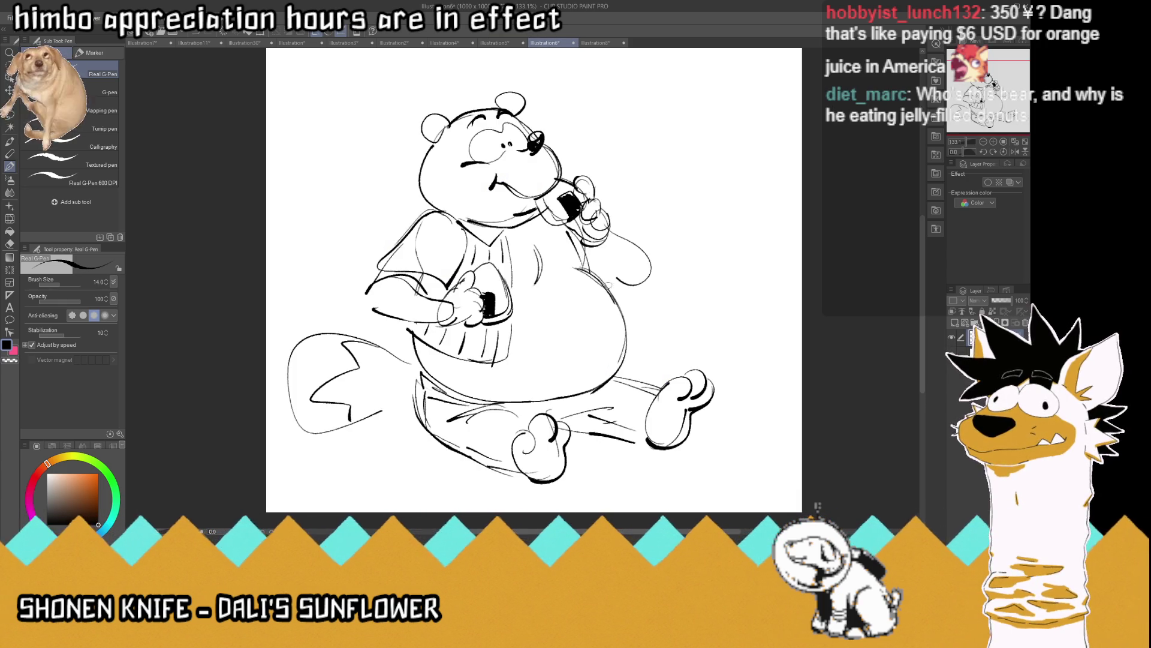
Re-ink the raised arm's outline, the bear's right side and a curve on the belly
{"action": "mouse_move", "coordinate": [630, 240]}
{"action": "left_mouse_down"}
{"action": "mouse_move", "coordinate": [638, 322]}
{"action": "mouse_move", "coordinate": [596, 375]}
{"action": "mouse_move", "coordinate": [616, 354]}
{"action": "left_mouse_up"}
{"action": "left_click_drag", "start_coordinate": [569, 267], "coordinate": [615, 292]}
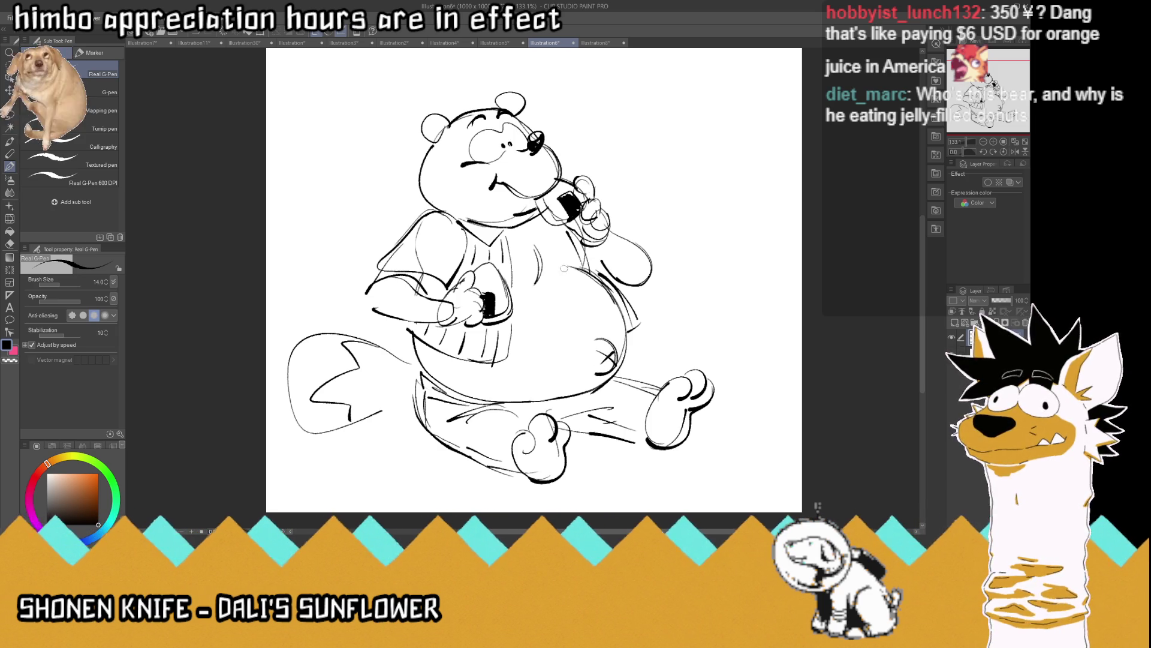
{"action": "left_click_drag", "start_coordinate": [540, 269], "coordinate": [533, 233]}
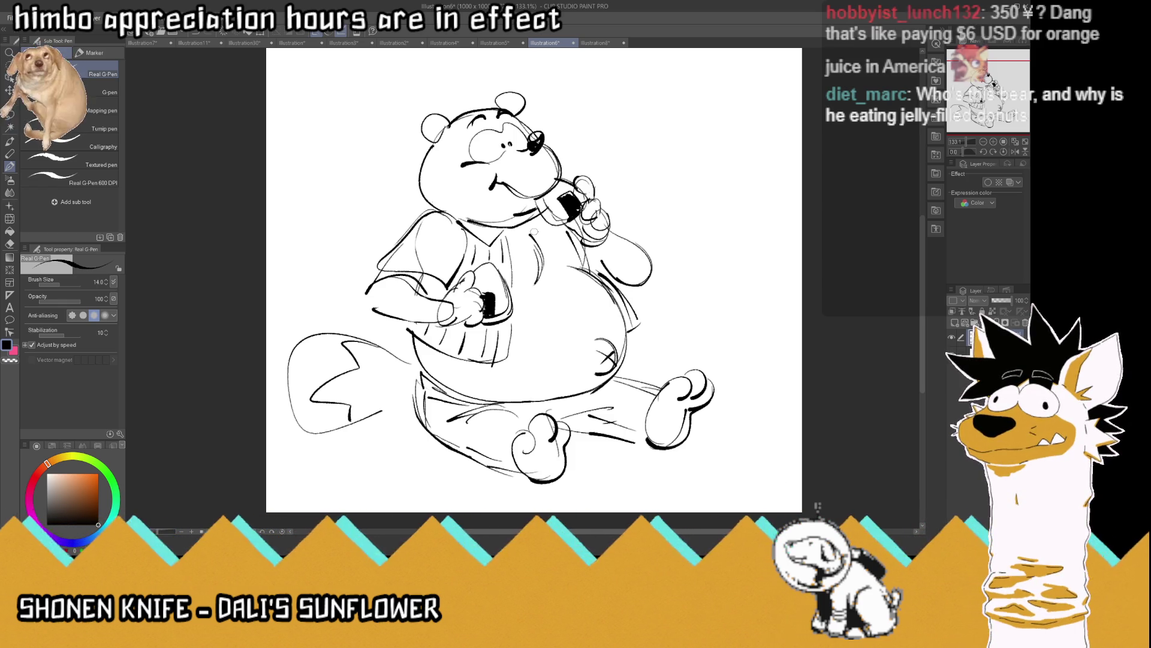
{"action": "left_click", "coordinate": [494, 43]}
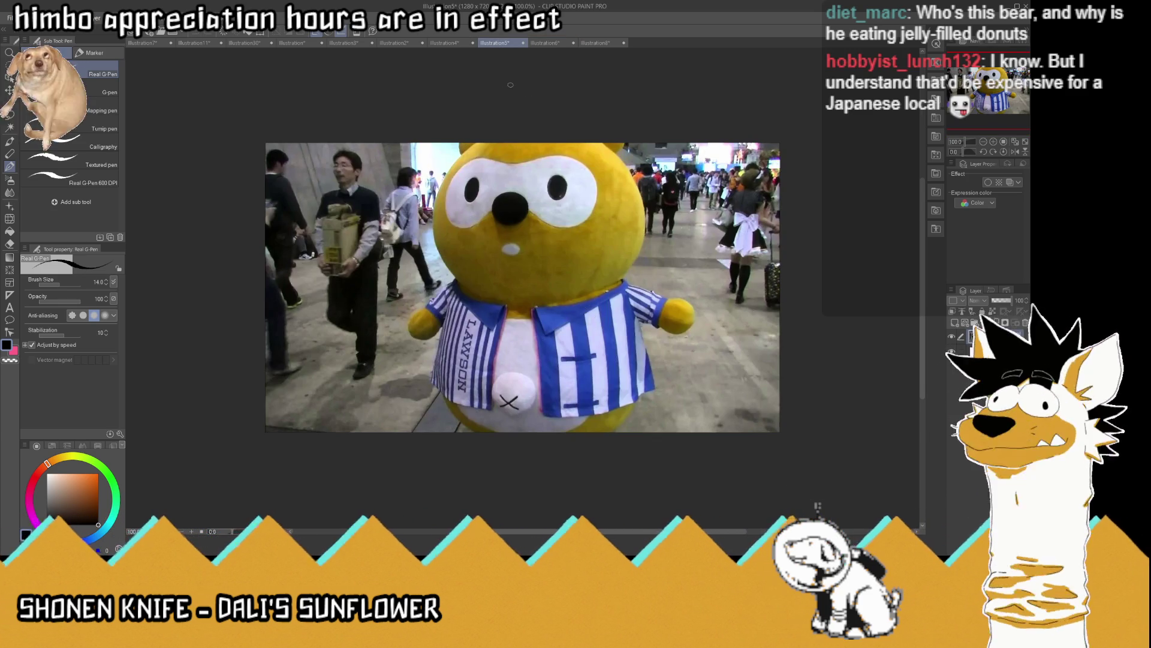
{"action": "left_click", "coordinate": [447, 43]}
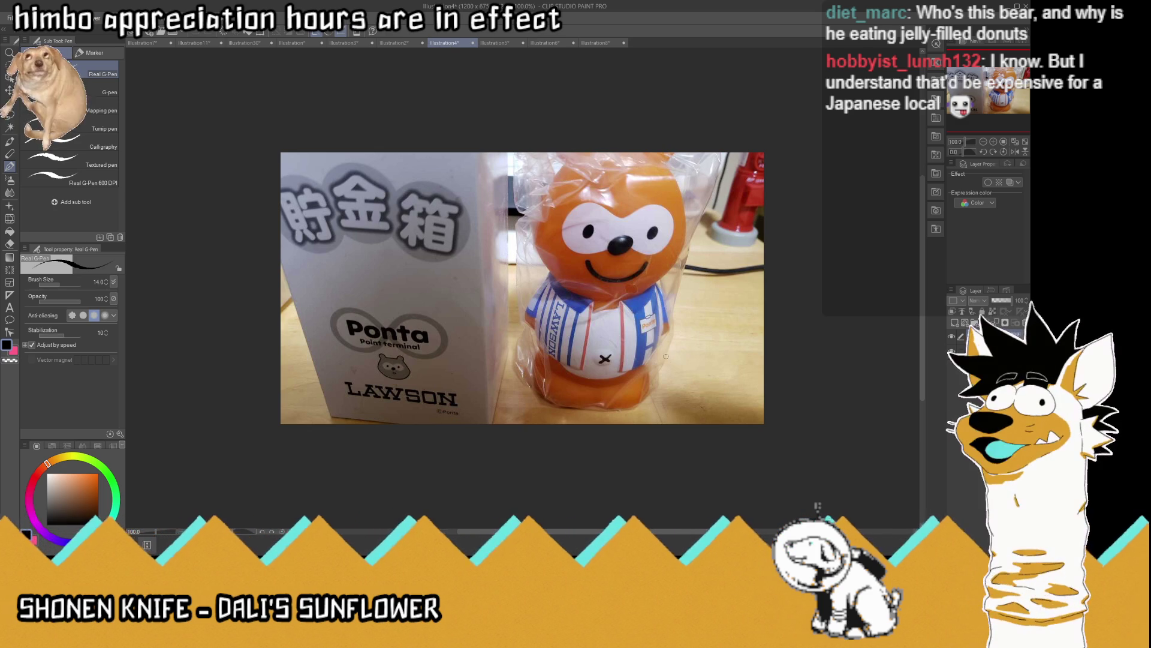
{"action": "scroll", "coordinate": [632, 346], "scroll_direction": "up", "scroll_amount": 5}
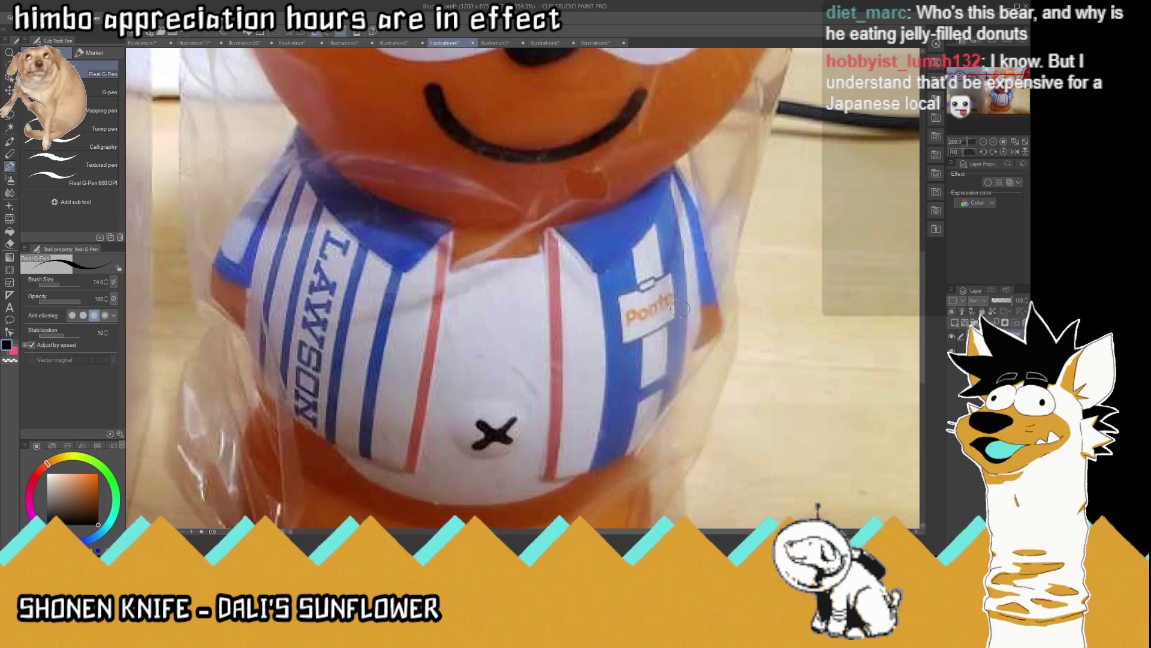
{"action": "scroll", "coordinate": [670, 317], "scroll_direction": "down", "scroll_amount": 3}
{"action": "scroll", "coordinate": [668, 311], "scroll_direction": "down", "scroll_amount": 4}
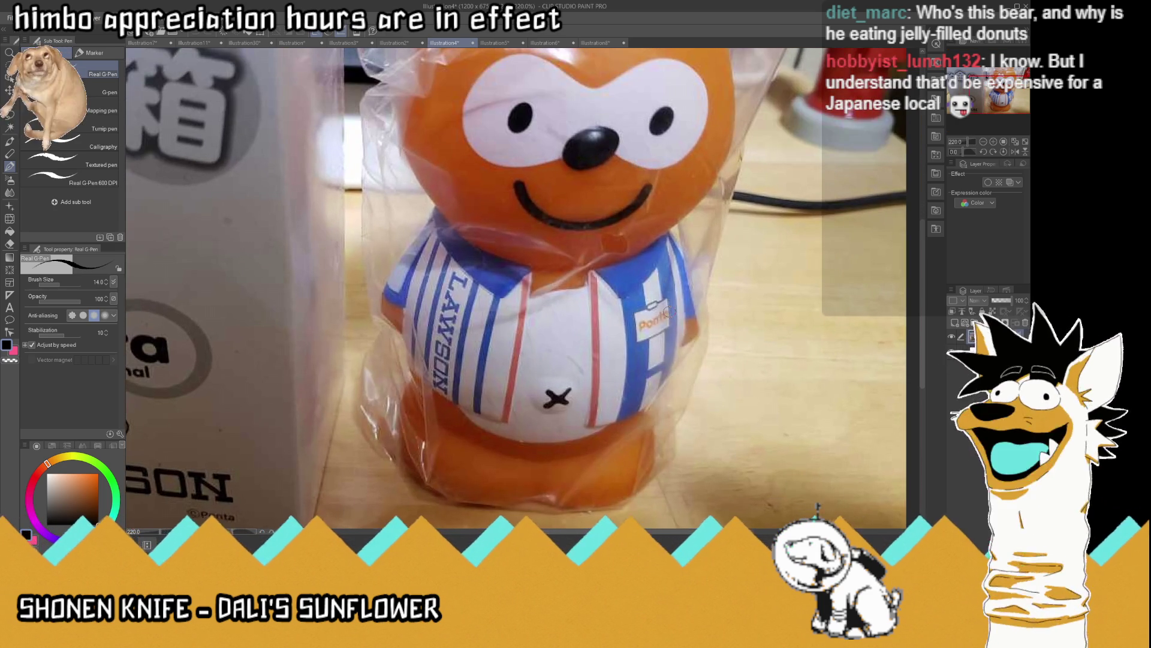
{"action": "scroll", "coordinate": [632, 255], "scroll_direction": "up", "scroll_amount": 2}
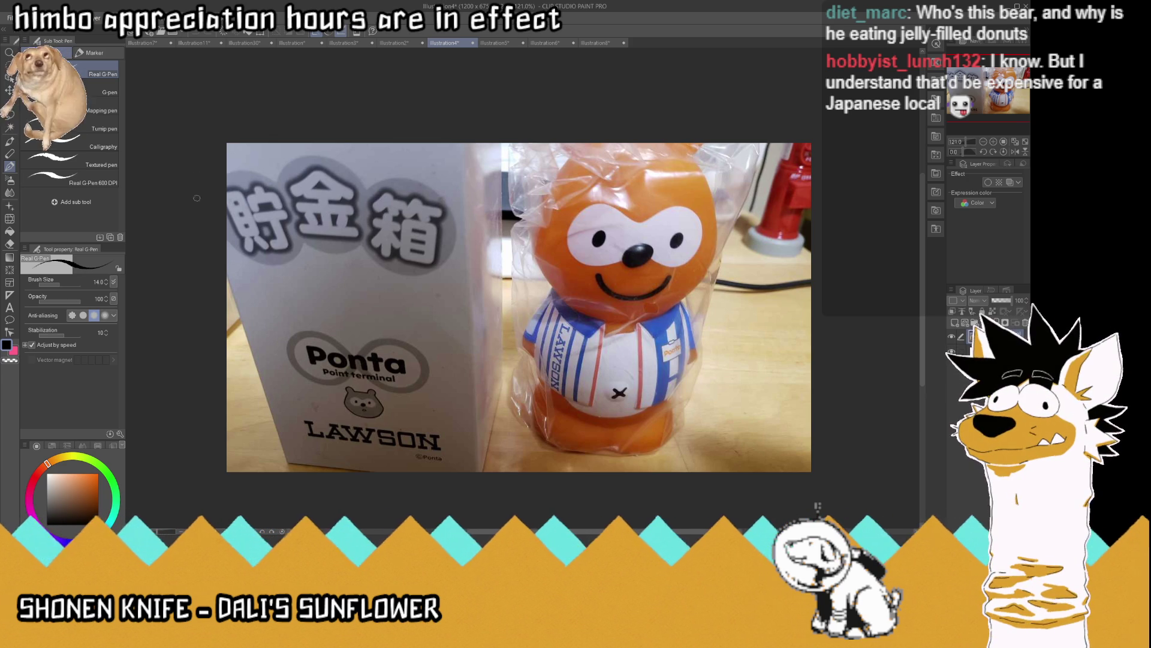
{"action": "left_click", "coordinate": [544, 42]}
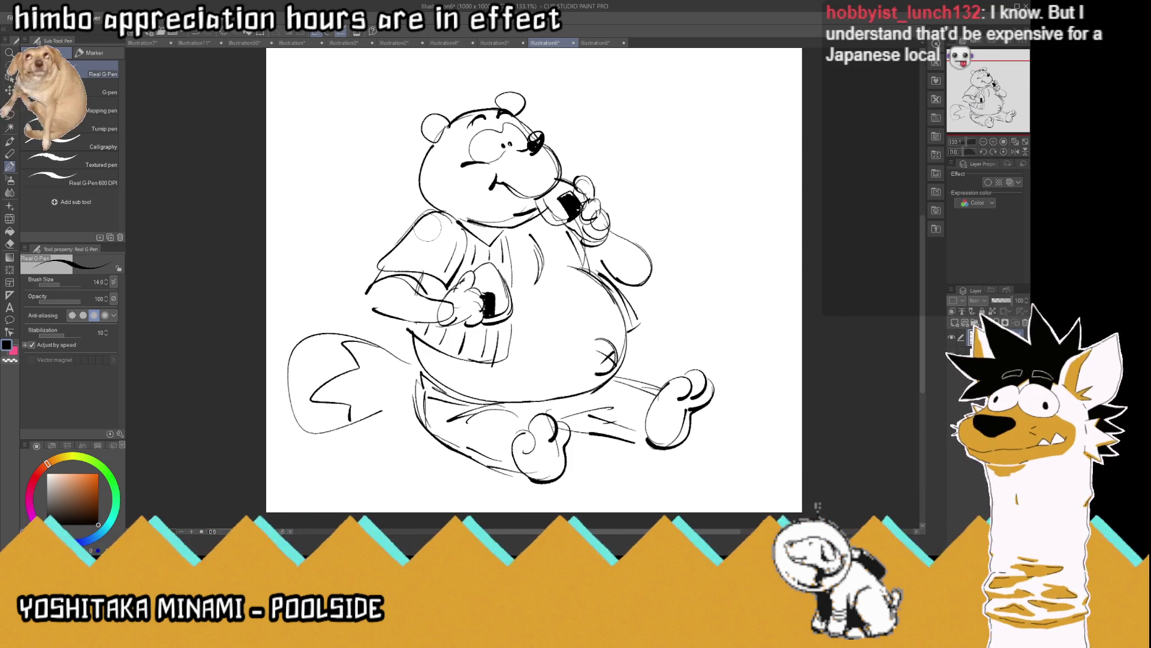
Add stripe lines to the left sleeve and redraw the left shoulder contour
{"action": "left_click_drag", "start_coordinate": [435, 254], "coordinate": [427, 261]}
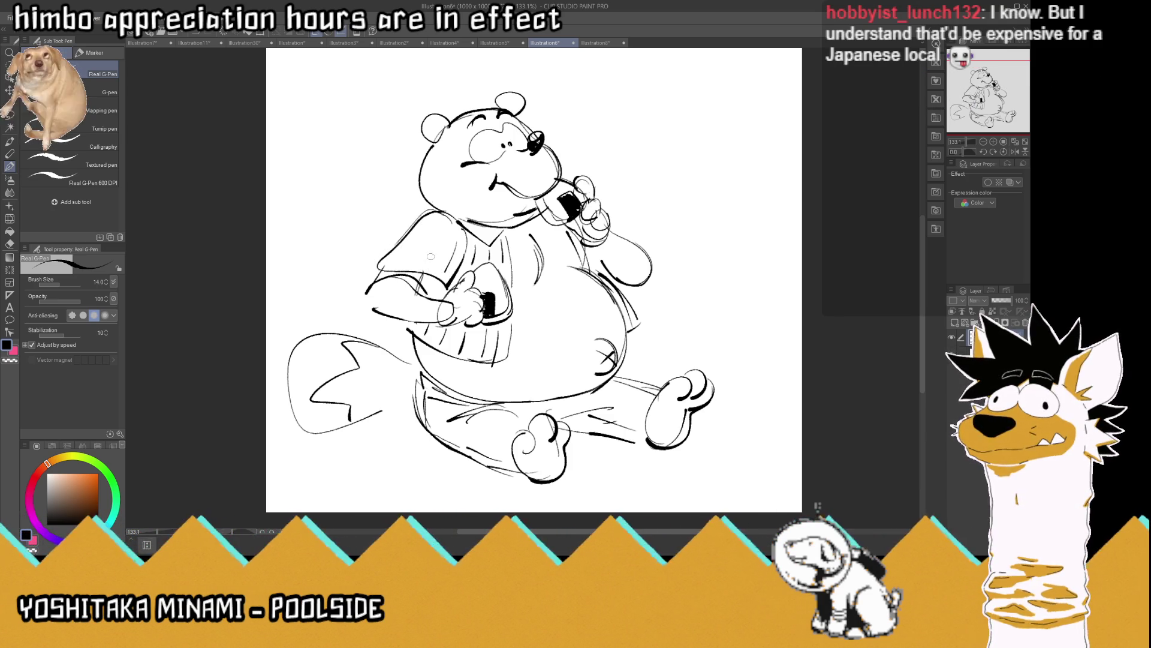
{"action": "left_click_drag", "start_coordinate": [454, 220], "coordinate": [423, 268]}
{"action": "left_click_drag", "start_coordinate": [446, 213], "coordinate": [408, 244]}
{"action": "left_click_drag", "start_coordinate": [415, 241], "coordinate": [381, 267]}
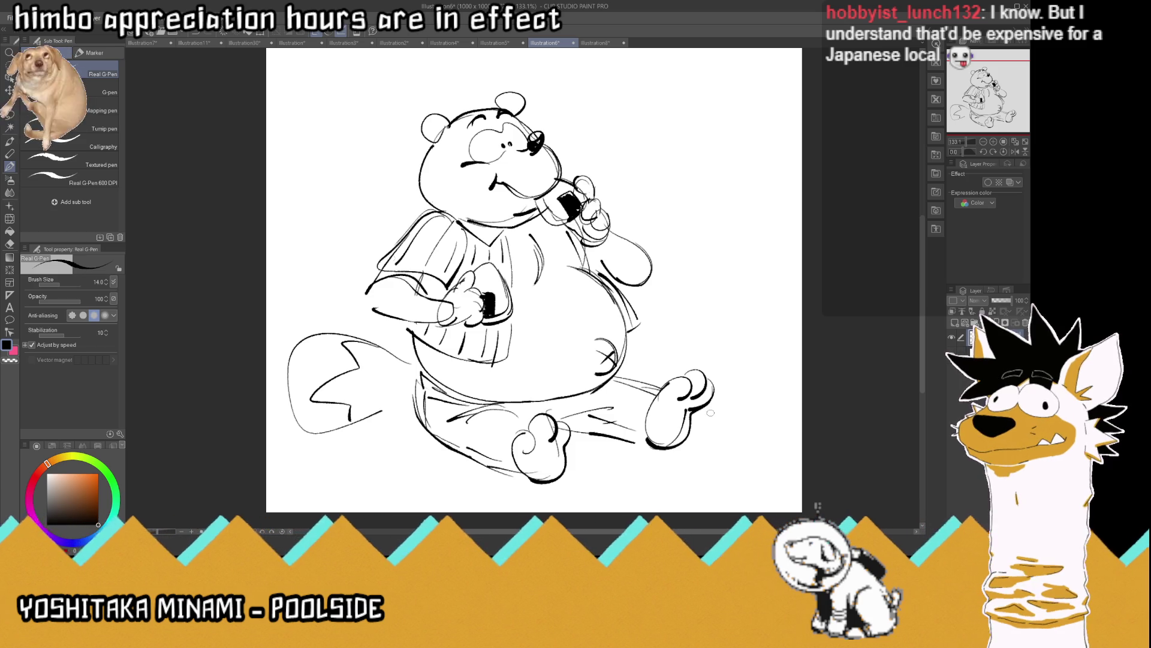
Draw two rice balls with dark seaweed wraps beside the bear's right foot
{"action": "mouse_move", "coordinate": [737, 454]}
{"action": "left_mouse_down"}
{"action": "mouse_move", "coordinate": [708, 424]}
{"action": "mouse_move", "coordinate": [741, 408]}
{"action": "mouse_move", "coordinate": [737, 454]}
{"action": "left_mouse_up"}
{"action": "mouse_move", "coordinate": [743, 406]}
{"action": "left_mouse_down"}
{"action": "mouse_move", "coordinate": [755, 419]}
{"action": "mouse_move", "coordinate": [744, 456]}
{"action": "mouse_move", "coordinate": [790, 441]}
{"action": "left_mouse_up"}
{"action": "mouse_move", "coordinate": [714, 440]}
{"action": "left_mouse_down"}
{"action": "mouse_move", "coordinate": [716, 428]}
{"action": "mouse_move", "coordinate": [735, 448]}
{"action": "mouse_move", "coordinate": [724, 427]}
{"action": "mouse_move", "coordinate": [731, 453]}
{"action": "mouse_move", "coordinate": [723, 449]}
{"action": "mouse_move", "coordinate": [735, 429]}
{"action": "mouse_move", "coordinate": [779, 453]}
{"action": "mouse_move", "coordinate": [781, 432]}
{"action": "mouse_move", "coordinate": [790, 442]}
{"action": "mouse_move", "coordinate": [778, 455]}
{"action": "mouse_move", "coordinate": [783, 436]}
{"action": "mouse_move", "coordinate": [788, 450]}
{"action": "left_mouse_up"}
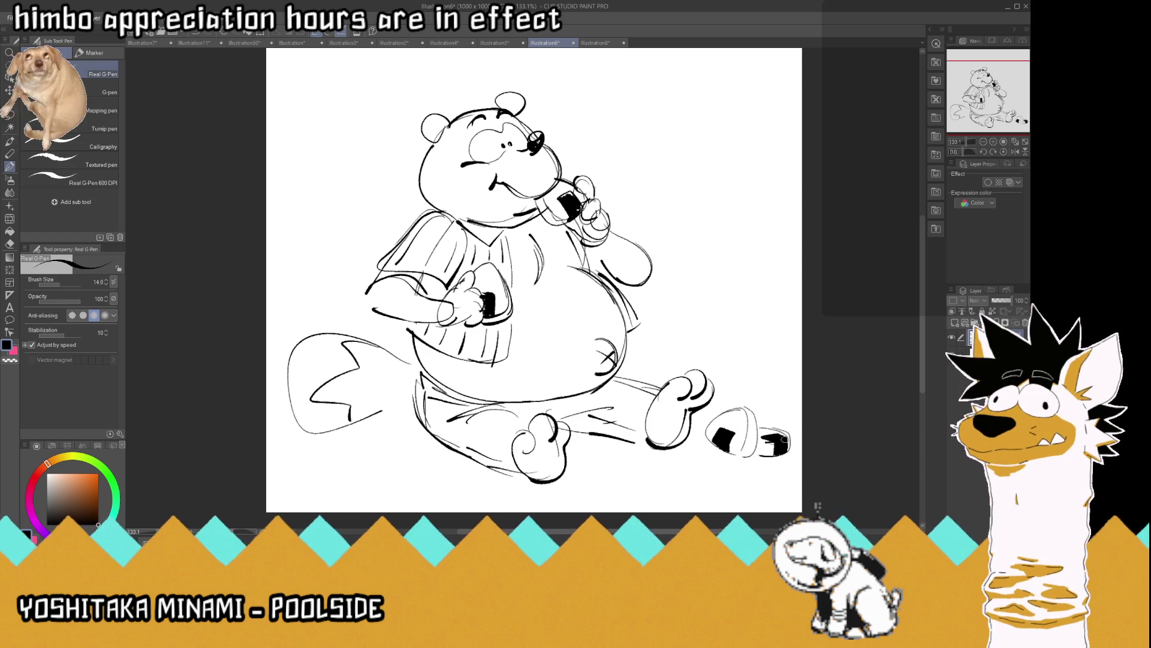
{"action": "mouse_move", "coordinate": [737, 406]}
{"action": "left_mouse_down"}
{"action": "mouse_move", "coordinate": [759, 392]}
{"action": "mouse_move", "coordinate": [773, 425]}
{"action": "mouse_move", "coordinate": [770, 393]}
{"action": "mouse_move", "coordinate": [782, 425]}
{"action": "mouse_move", "coordinate": [753, 410]}
{"action": "left_mouse_up"}
{"action": "left_click_drag", "start_coordinate": [754, 413], "coordinate": [761, 422]}
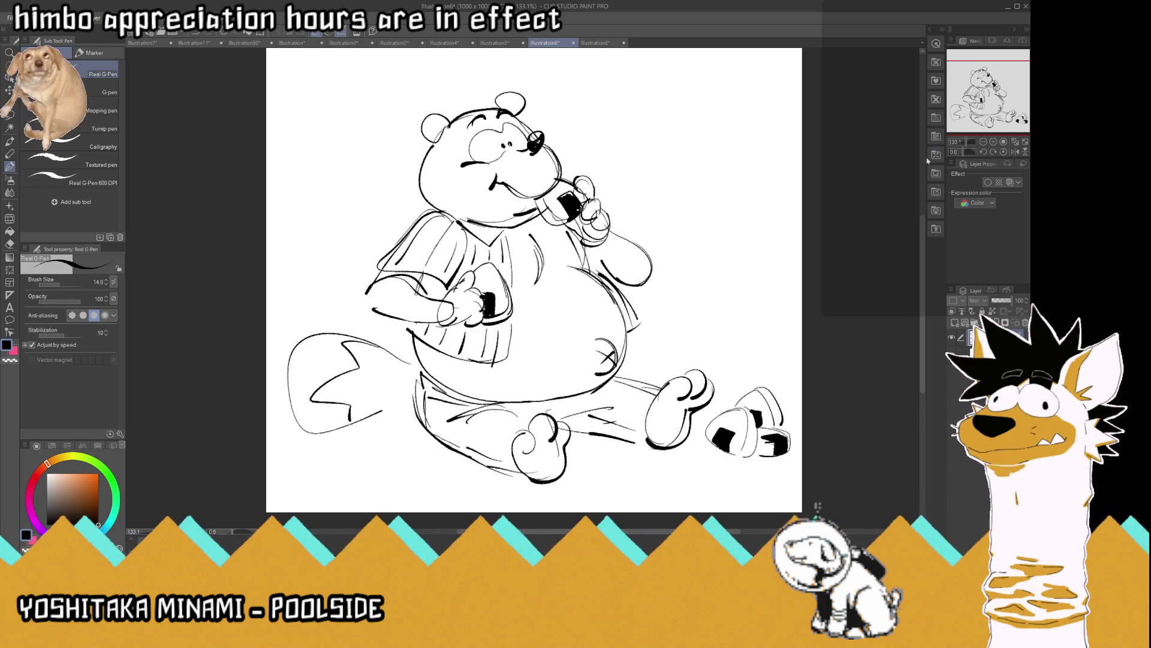
{"action": "left_click", "coordinate": [1019, 142]}
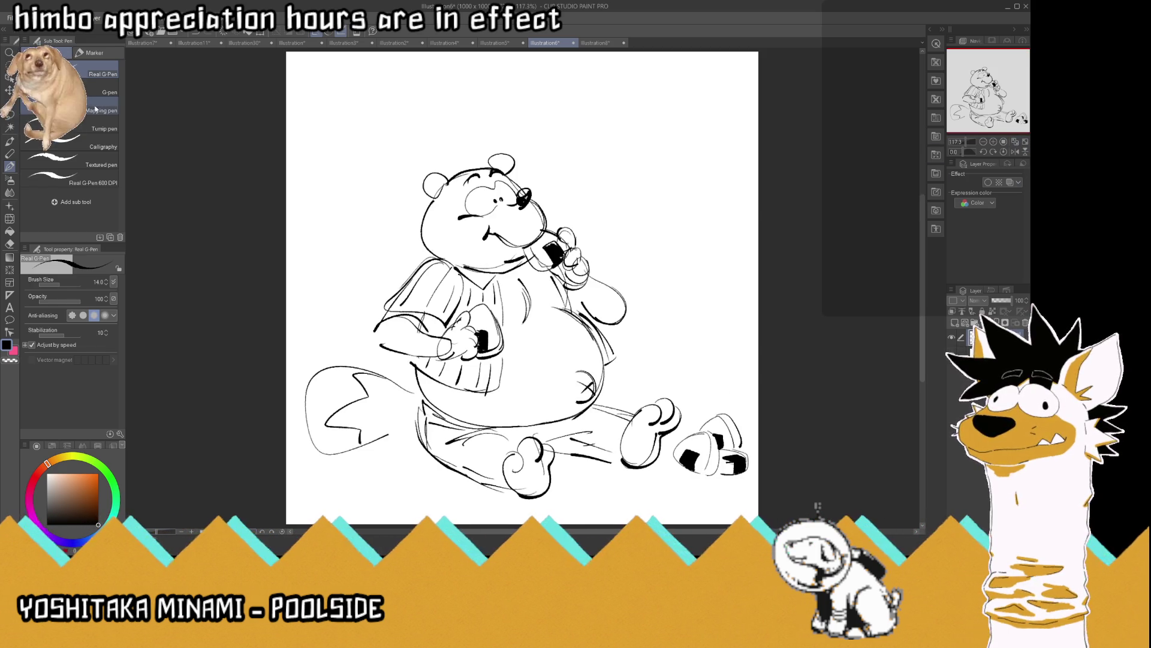
{"action": "key", "text": "k"}
{"action": "left_click_drag", "start_coordinate": [528, 376], "coordinate": [527, 344]}
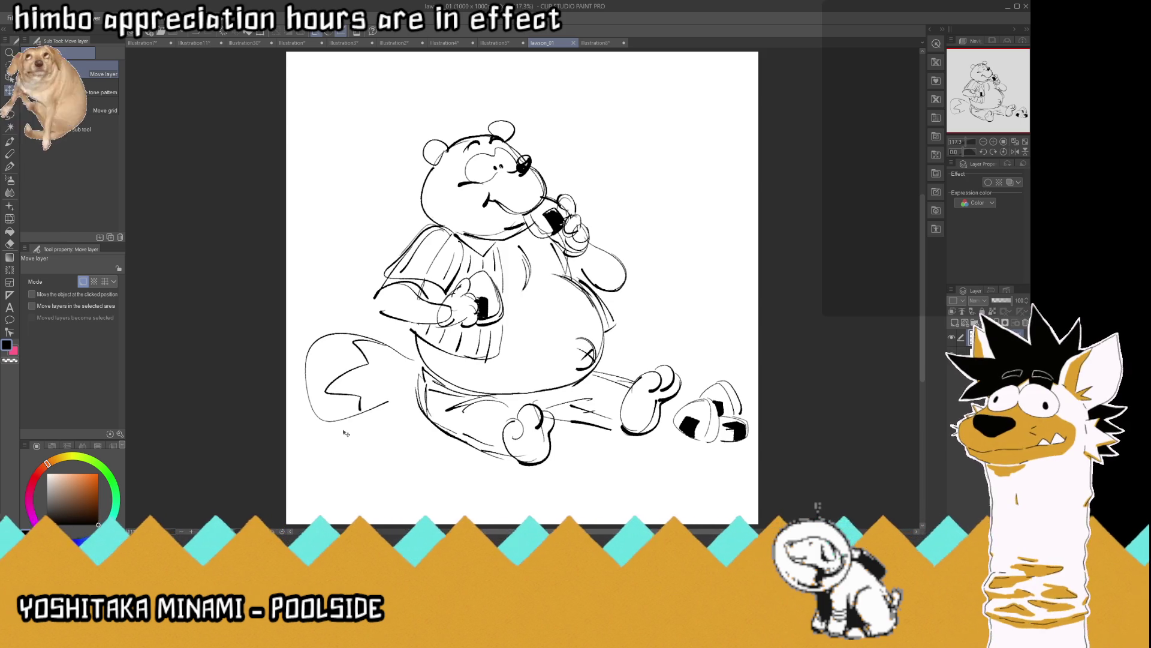
Browse the reference documents, ending on the leaning bear line sketch
{"action": "left_click", "coordinate": [195, 45]}
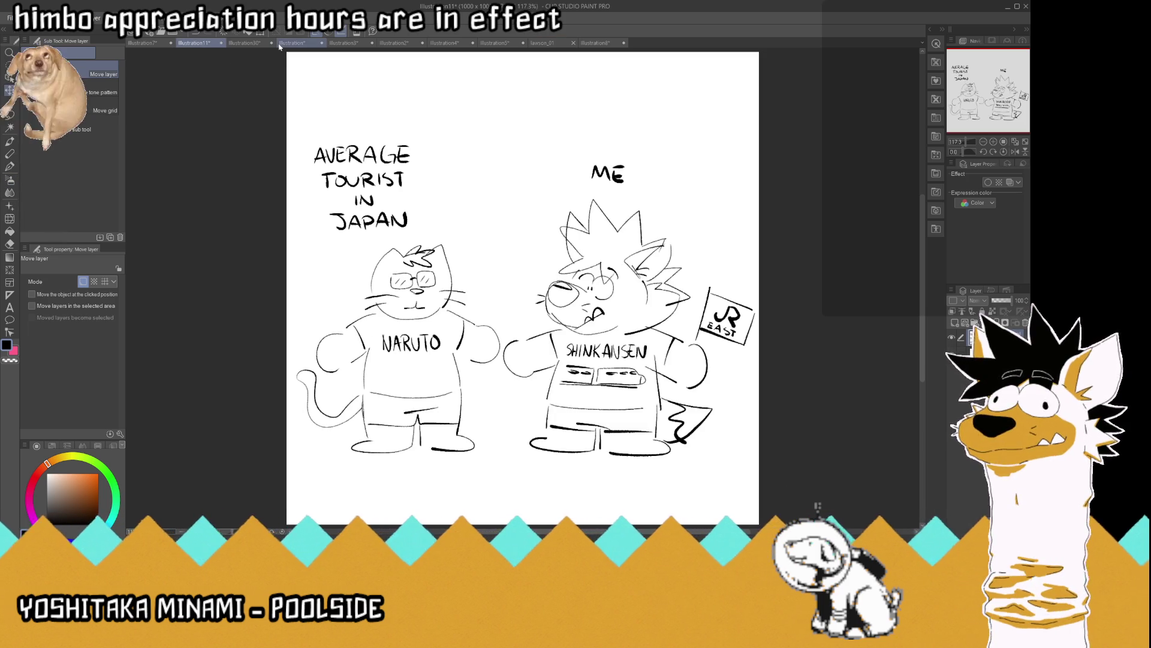
{"action": "left_click", "coordinate": [259, 45]}
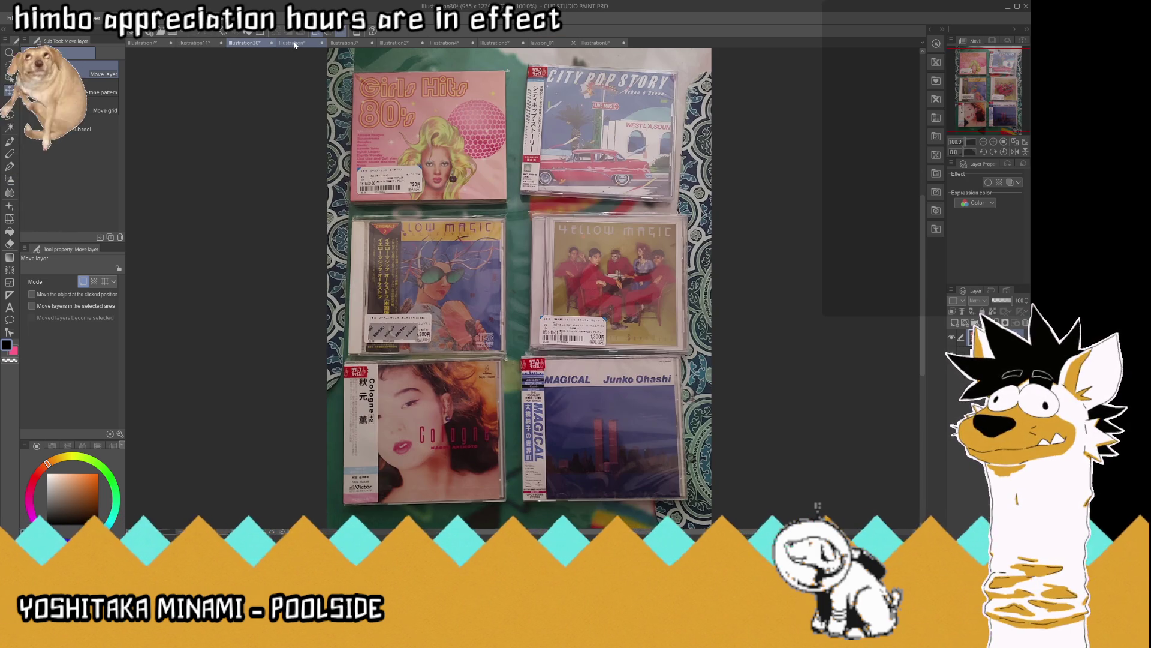
{"action": "left_click", "coordinate": [293, 44]}
{"action": "left_click", "coordinate": [340, 44]}
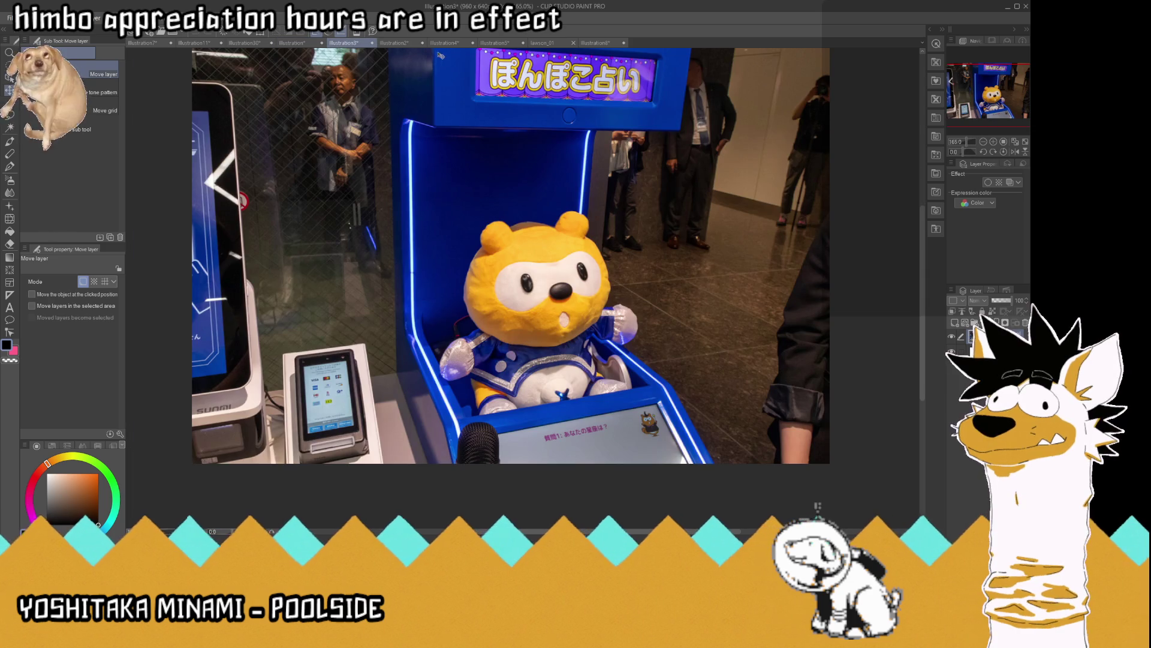
{"action": "left_click", "coordinate": [403, 42]}
{"action": "left_click", "coordinate": [156, 44]}
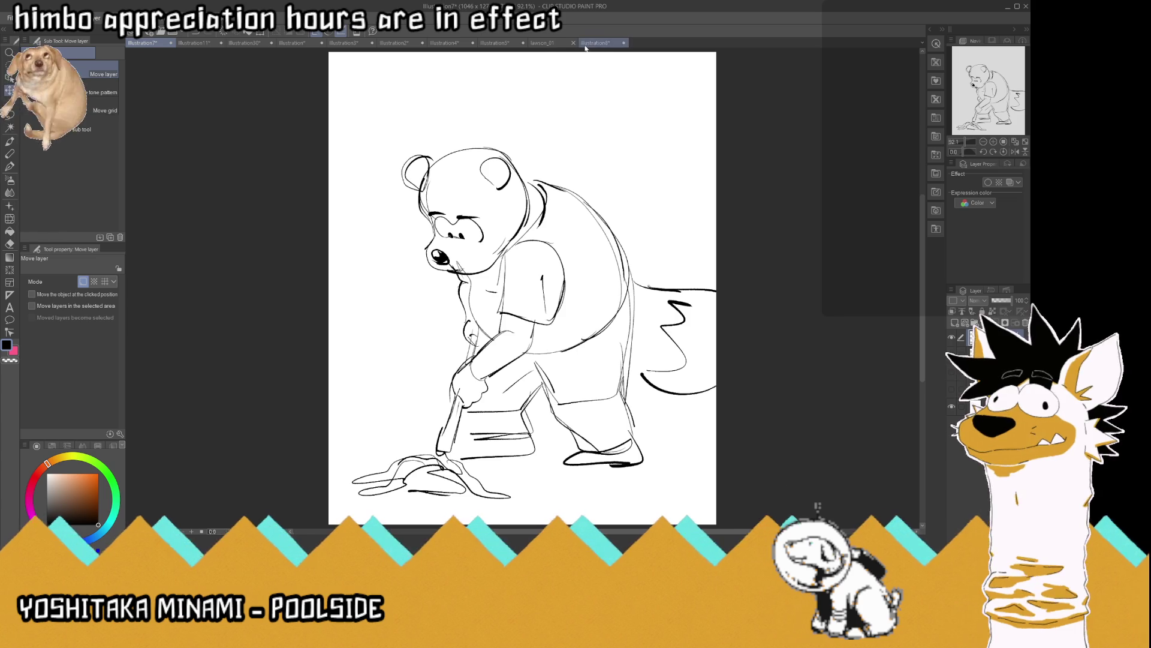
Paste the leaning bear sketch into lawson_01, then switch the source to the standing bear layer
{"action": "left_click", "coordinate": [543, 46]}
{"action": "key", "text": "ctrl+v"}
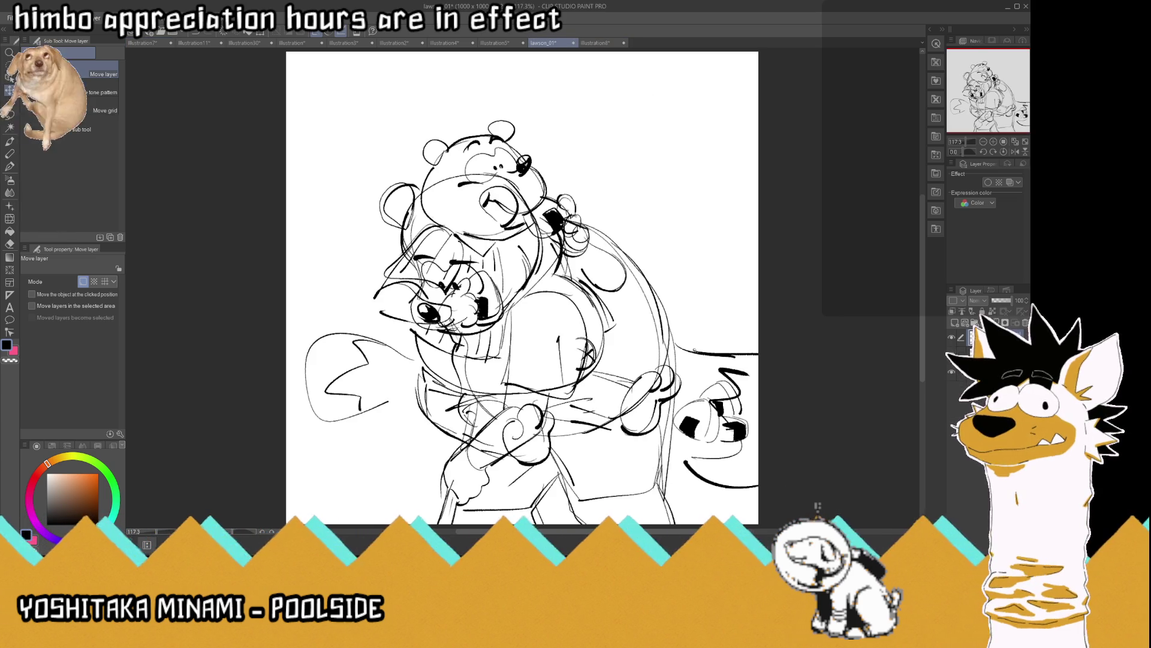
{"action": "left_click", "coordinate": [157, 45]}
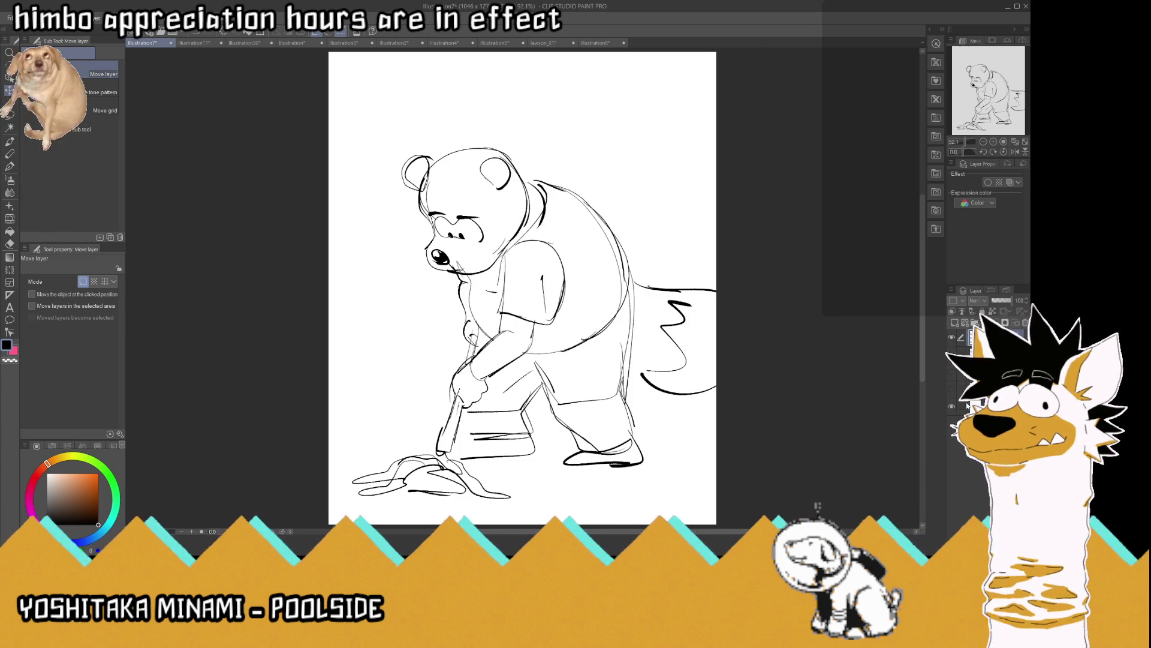
{"action": "left_click", "coordinate": [951, 339]}
{"action": "left_click", "coordinate": [952, 355]}
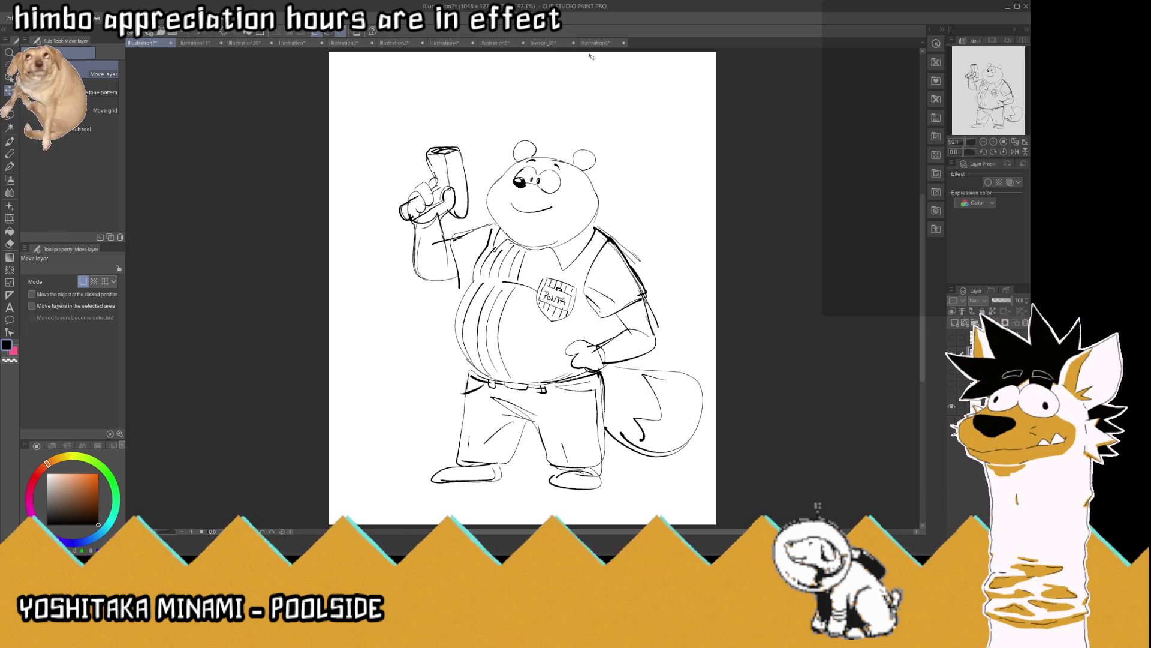
Paste the standing bear sketch into lawson_01 and hide the overlapping sketch layers
{"action": "left_click", "coordinate": [544, 43]}
{"action": "key", "text": "ctrl+v"}
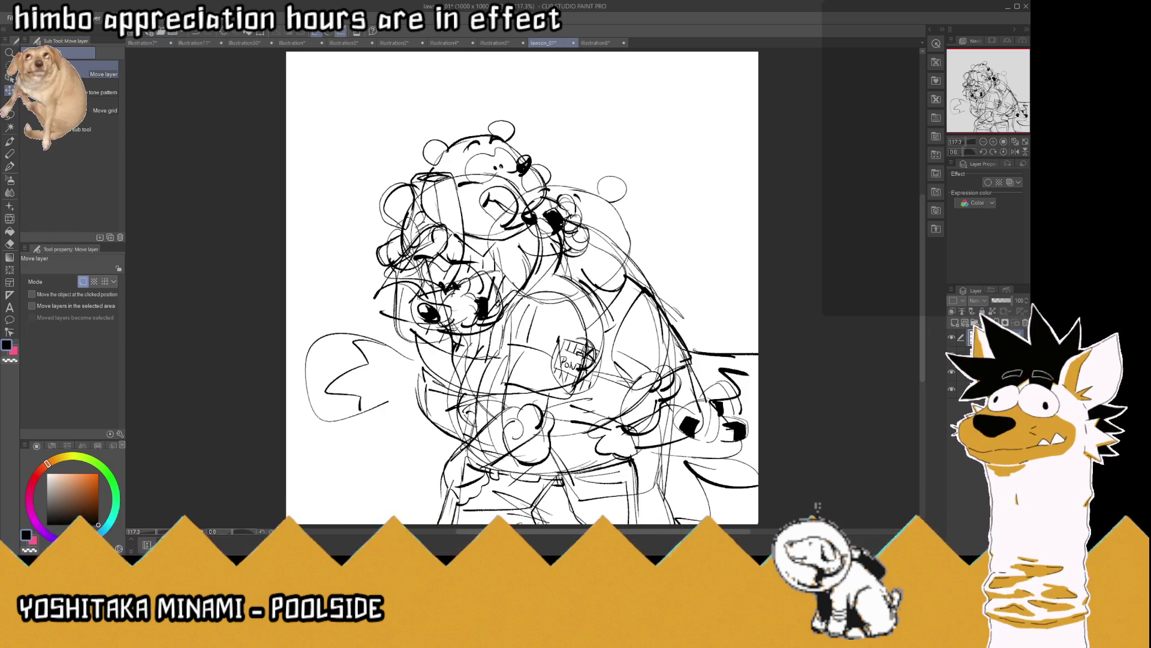
{"action": "left_click", "coordinate": [951, 355]}
{"action": "left_click", "coordinate": [952, 371]}
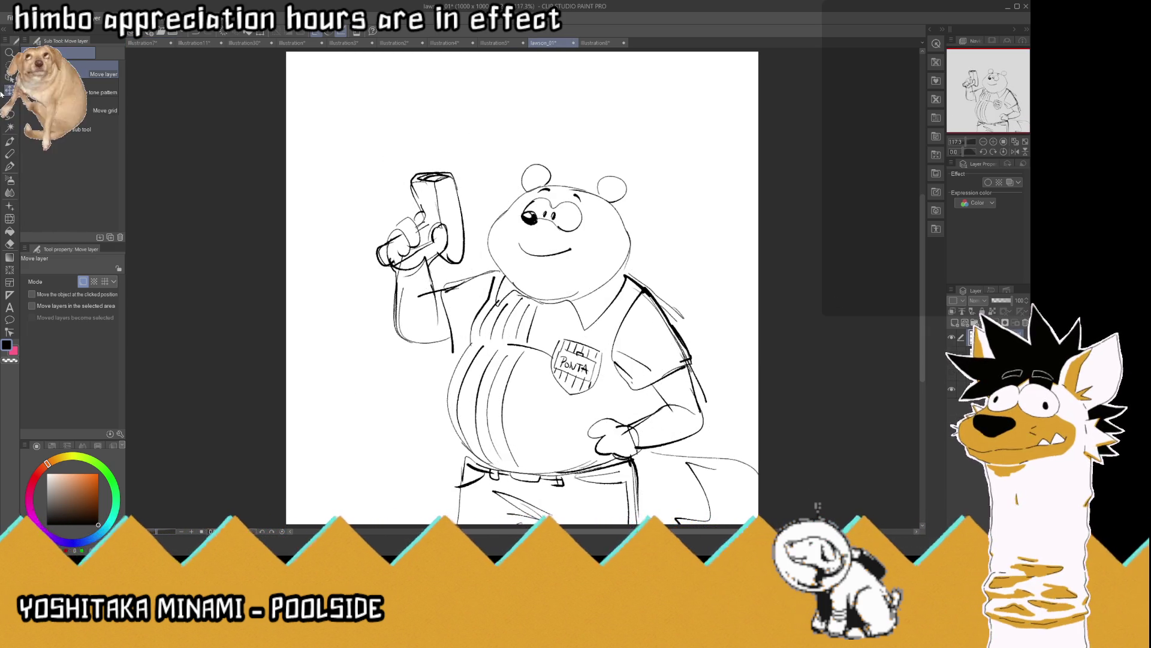
Move the standing and second bear sketches upward, then show only the PONTA-badge bear
{"action": "left_click_drag", "start_coordinate": [548, 349], "coordinate": [517, 254]}
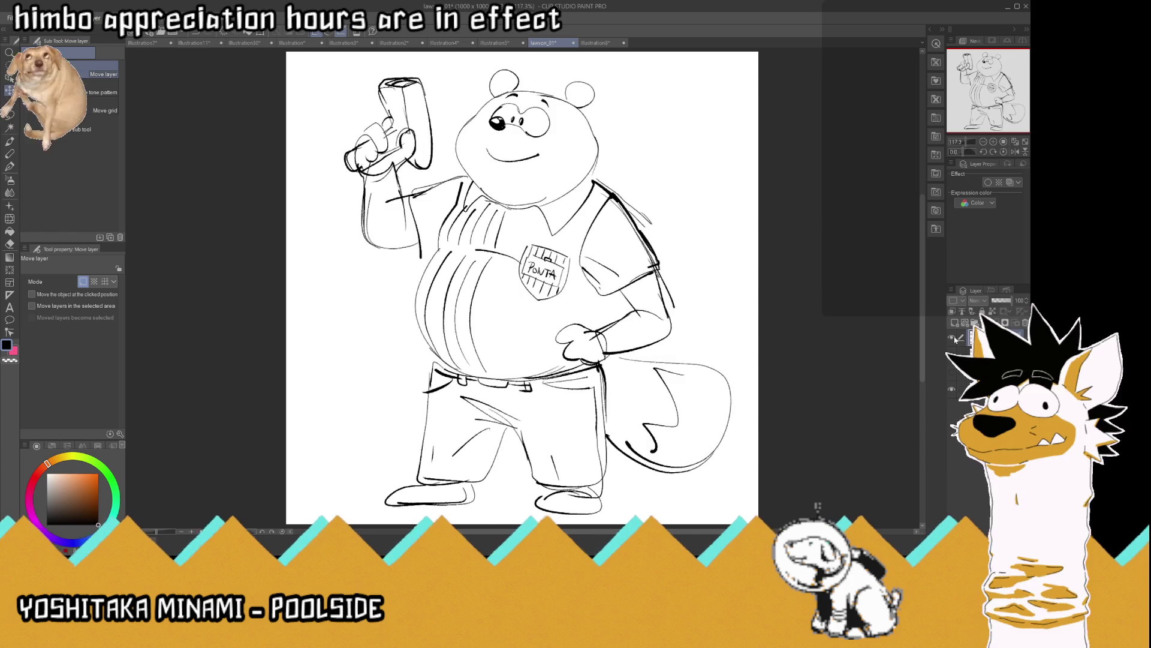
{"action": "left_click", "coordinate": [952, 353]}
{"action": "mouse_move", "coordinate": [598, 325]}
{"action": "left_mouse_down"}
{"action": "mouse_move", "coordinate": [552, 225]}
{"action": "mouse_move", "coordinate": [540, 224]}
{"action": "left_mouse_up"}
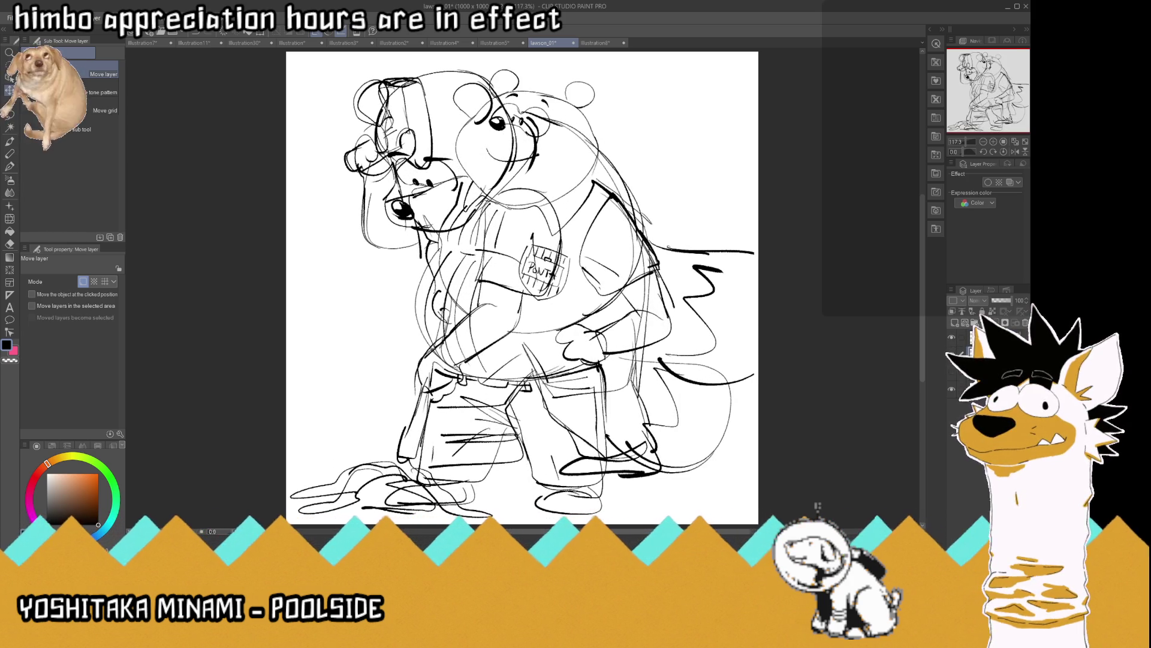
{"action": "left_click", "coordinate": [952, 338]}
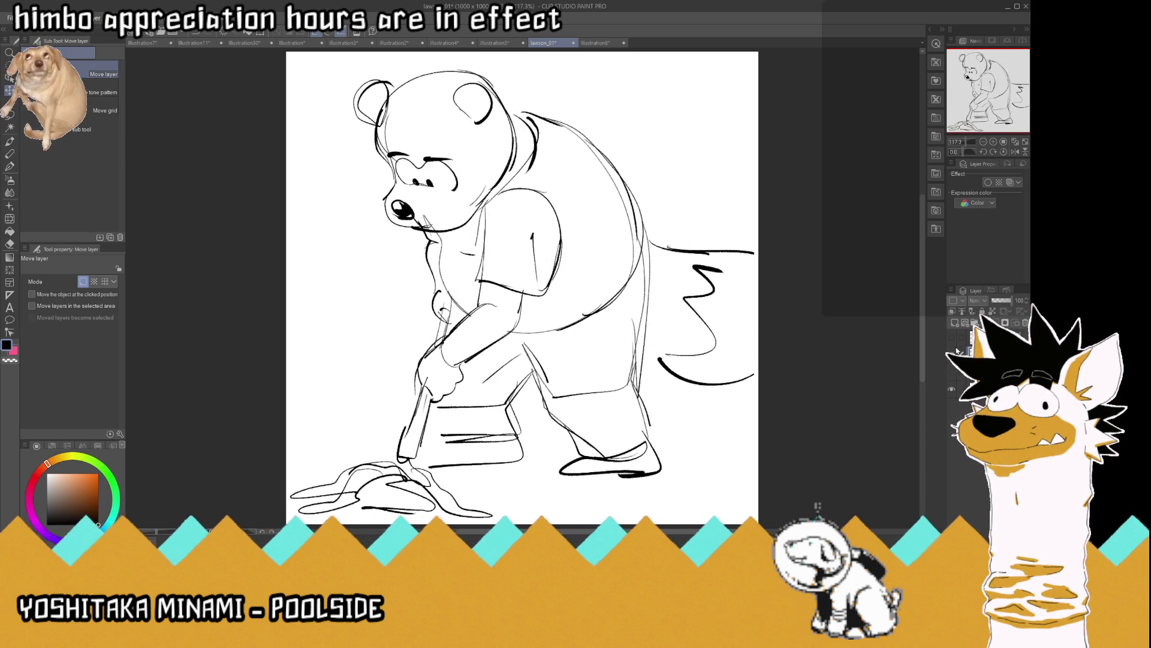
{"action": "left_click", "coordinate": [953, 352]}
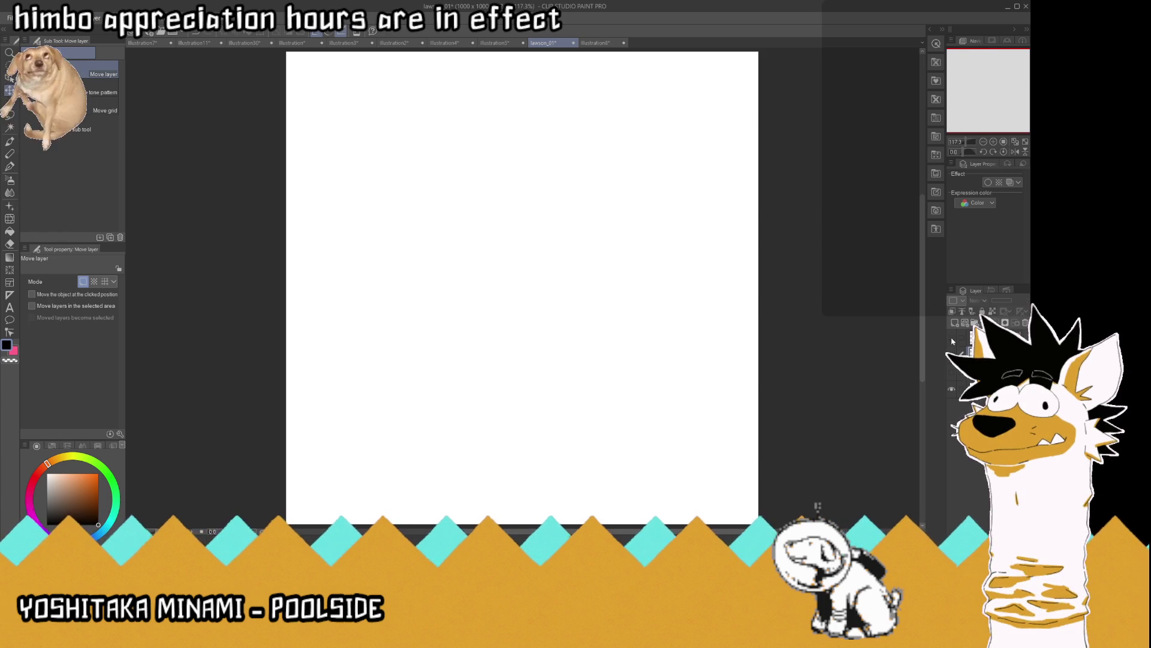
{"action": "left_click", "coordinate": [953, 338]}
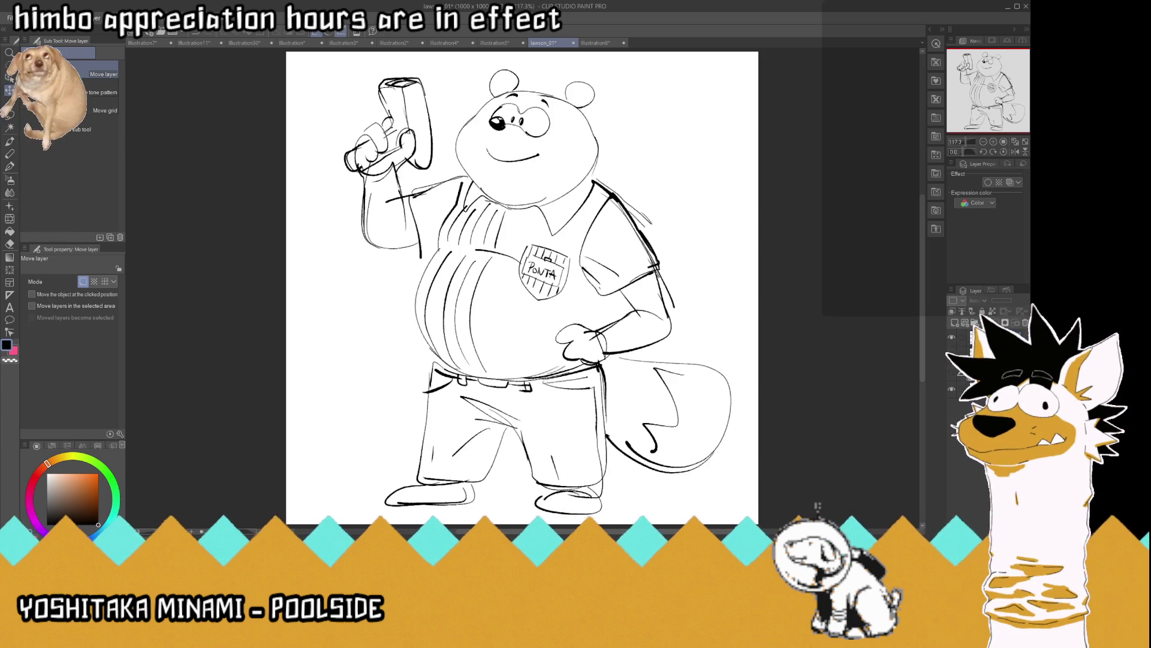
Restore the onigiri bear layer, close the vending-machine photo, and hide the onigiri layer
{"action": "left_click", "coordinate": [952, 338]}
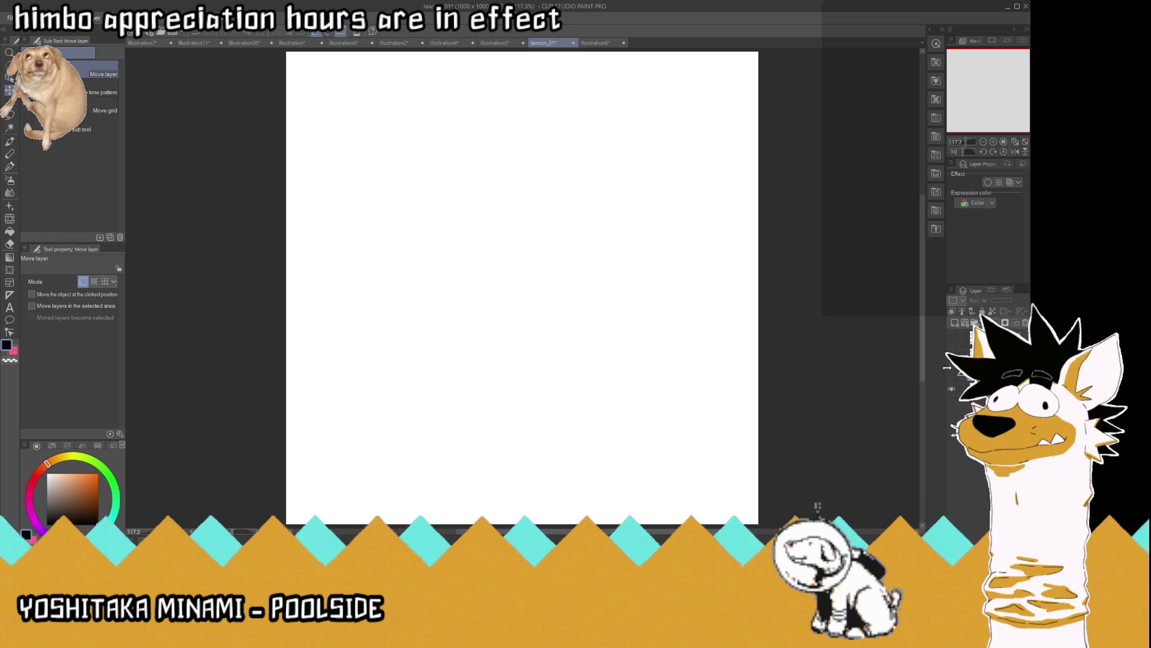
{"action": "left_click", "coordinate": [951, 373]}
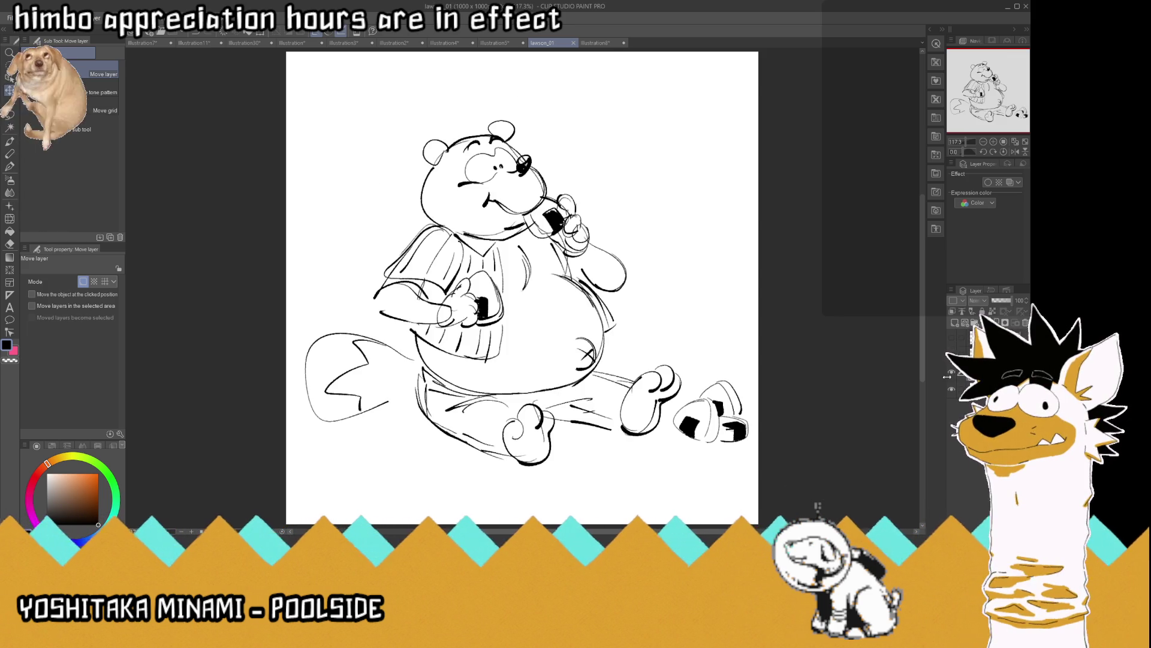
{"action": "left_click", "coordinate": [618, 44]}
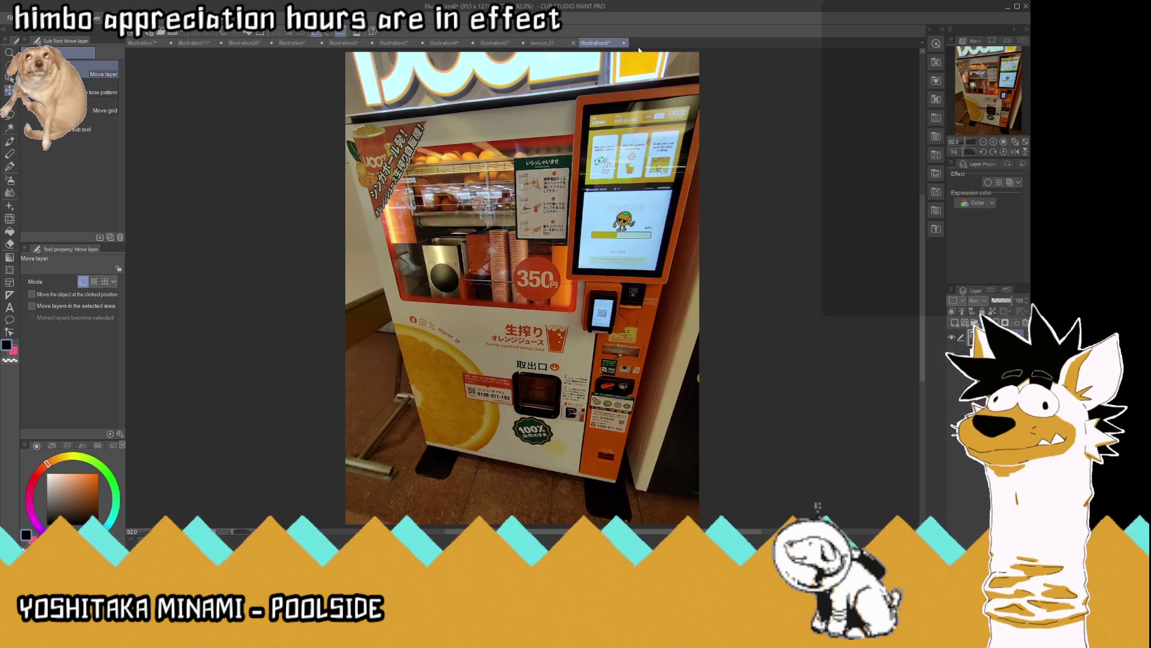
{"action": "key", "text": "ctrl+w"}
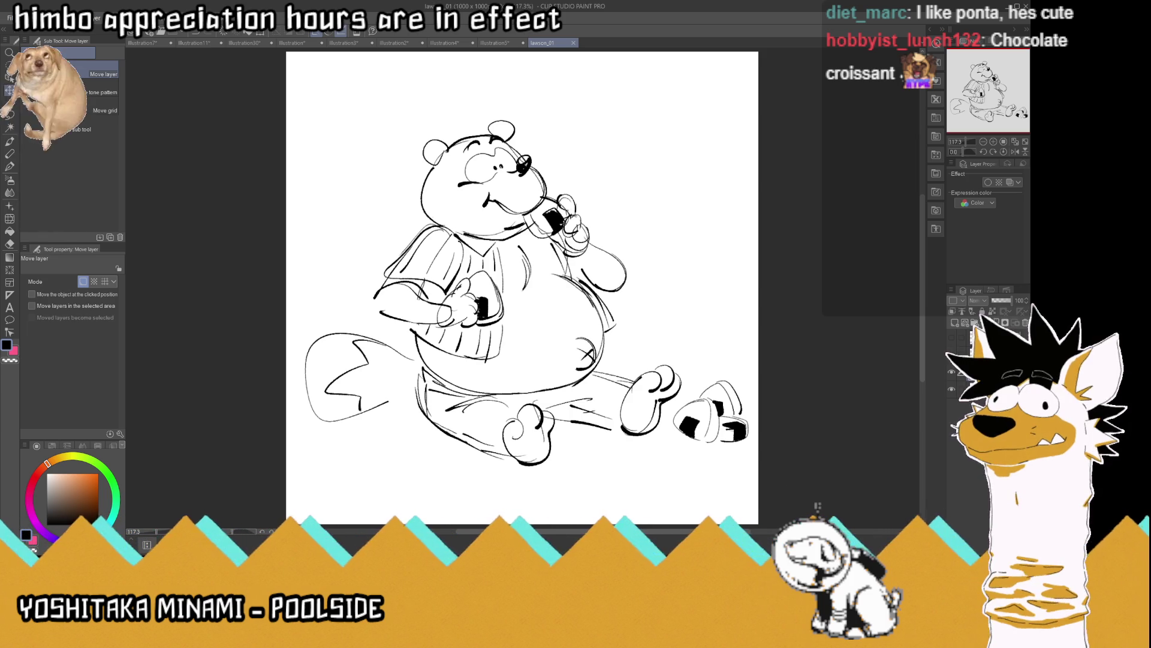
{"action": "left_click", "coordinate": [952, 373]}
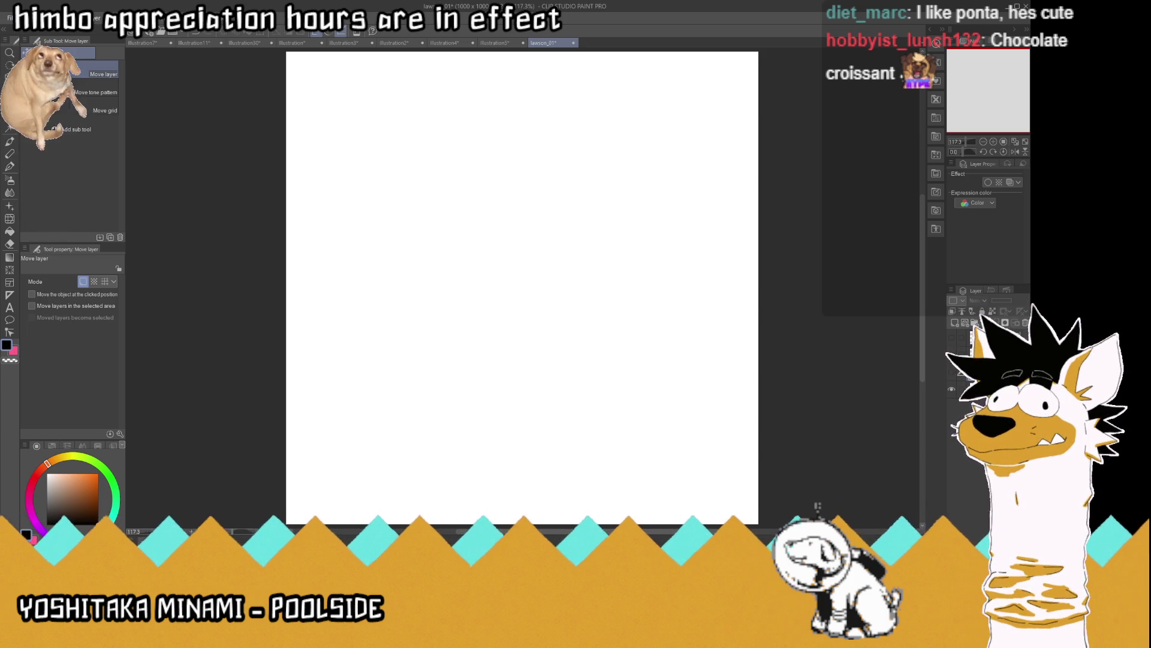
On a new blank layer, sketch the gourd-shaped body and head outline with the pen
{"action": "left_click", "coordinate": [964, 327]}
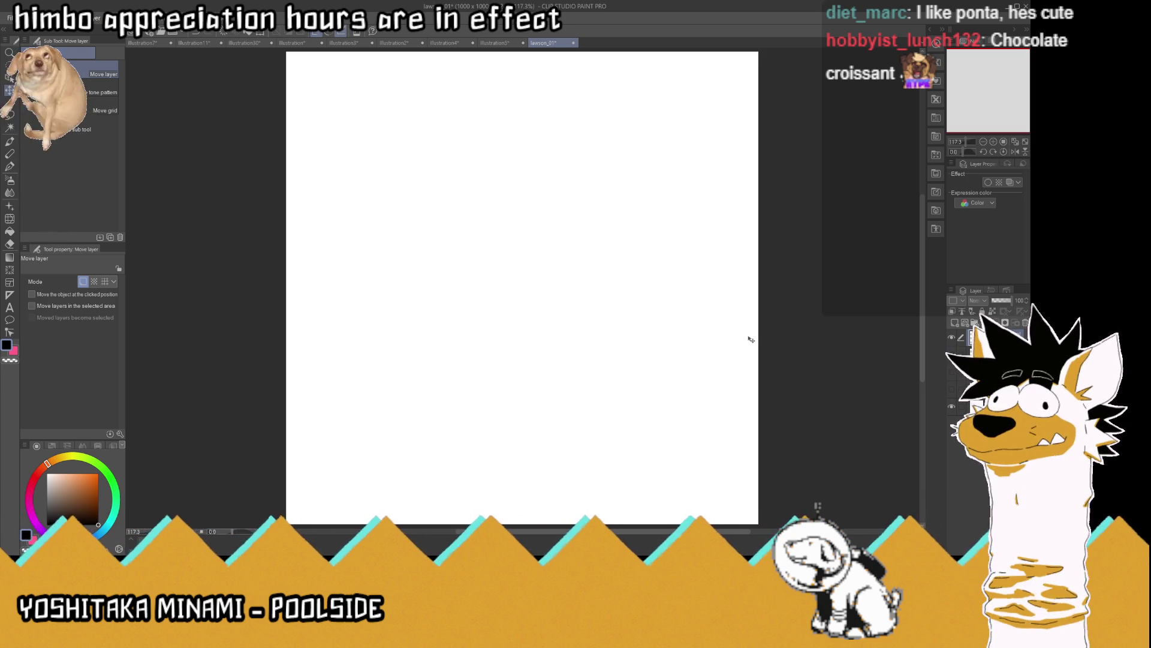
{"action": "key", "text": "p"}
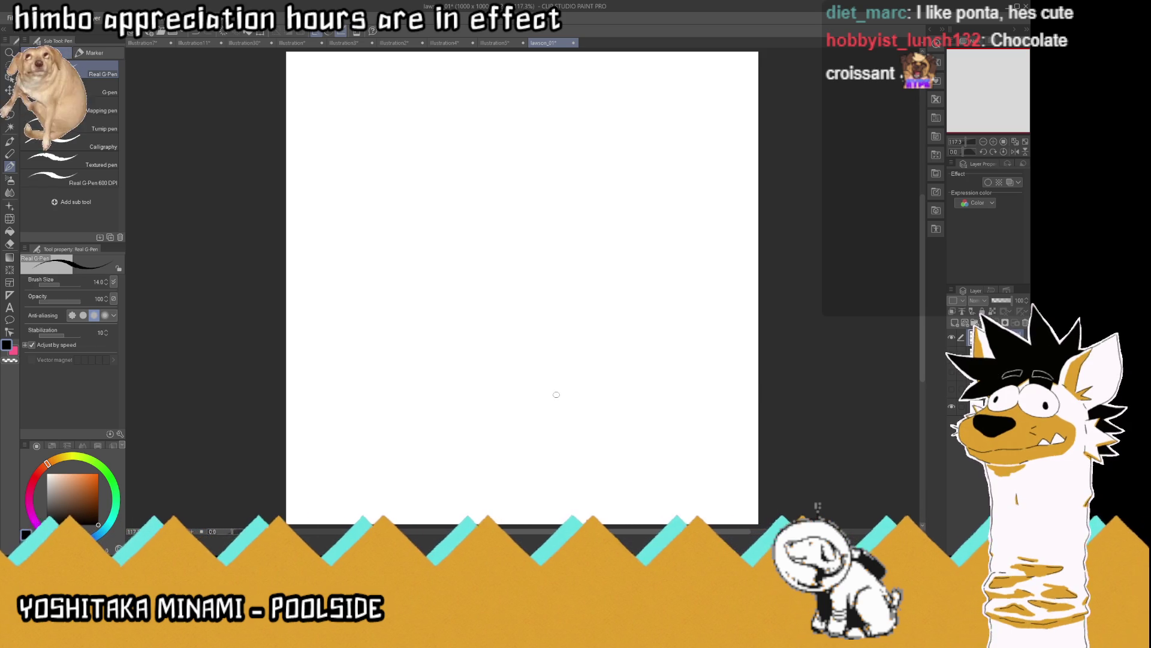
{"action": "mouse_move", "coordinate": [553, 386]}
{"action": "left_mouse_down"}
{"action": "mouse_move", "coordinate": [467, 336]}
{"action": "mouse_move", "coordinate": [483, 301]}
{"action": "mouse_move", "coordinate": [525, 396]}
{"action": "mouse_move", "coordinate": [467, 336]}
{"action": "mouse_move", "coordinate": [509, 259]}
{"action": "left_mouse_up"}
{"action": "mouse_move", "coordinate": [566, 389]}
{"action": "left_mouse_down"}
{"action": "mouse_move", "coordinate": [605, 344]}
{"action": "mouse_move", "coordinate": [597, 327]}
{"action": "left_mouse_up"}
{"action": "left_click_drag", "start_coordinate": [566, 250], "coordinate": [598, 323]}
{"action": "mouse_move", "coordinate": [594, 263]}
{"action": "left_mouse_down"}
{"action": "mouse_move", "coordinate": [536, 267]}
{"action": "mouse_move", "coordinate": [516, 216]}
{"action": "mouse_move", "coordinate": [546, 191]}
{"action": "mouse_move", "coordinate": [593, 264]}
{"action": "left_mouse_up"}
{"action": "mouse_move", "coordinate": [583, 192]}
{"action": "left_mouse_down"}
{"action": "mouse_move", "coordinate": [607, 225]}
{"action": "mouse_move", "coordinate": [601, 201]}
{"action": "mouse_move", "coordinate": [607, 214]}
{"action": "mouse_move", "coordinate": [567, 187]}
{"action": "mouse_move", "coordinate": [547, 204]}
{"action": "mouse_move", "coordinate": [566, 191]}
{"action": "mouse_move", "coordinate": [580, 205]}
{"action": "mouse_move", "coordinate": [562, 211]}
{"action": "mouse_move", "coordinate": [559, 200]}
{"action": "mouse_move", "coordinate": [581, 198]}
{"action": "mouse_move", "coordinate": [563, 183]}
{"action": "mouse_move", "coordinate": [543, 222]}
{"action": "mouse_move", "coordinate": [578, 226]}
{"action": "mouse_move", "coordinate": [557, 235]}
{"action": "left_mouse_up"}
Draw the open dark mouth and both raised arms, with a fist on the right
{"action": "left_click_drag", "start_coordinate": [558, 235], "coordinate": [567, 247]}
{"action": "left_click_drag", "start_coordinate": [567, 247], "coordinate": [579, 222]}
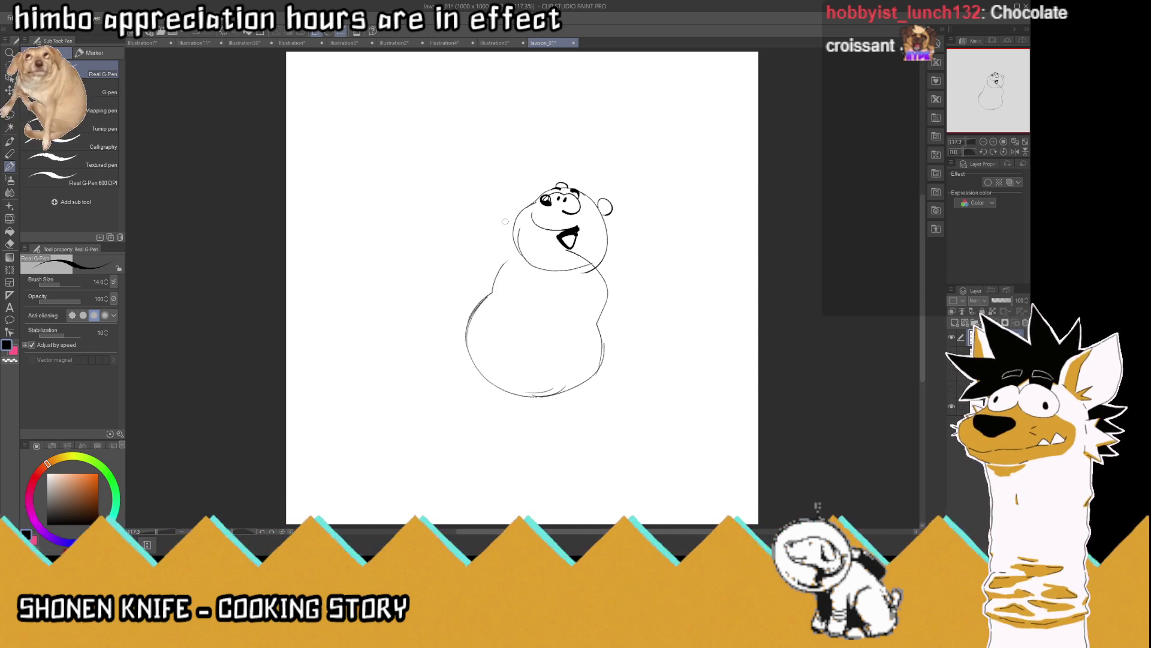
{"action": "left_click_drag", "start_coordinate": [509, 234], "coordinate": [506, 174]}
{"action": "mouse_move", "coordinate": [499, 238]}
{"action": "left_mouse_down"}
{"action": "mouse_move", "coordinate": [501, 151]}
{"action": "mouse_move", "coordinate": [507, 175]}
{"action": "left_mouse_up"}
{"action": "mouse_move", "coordinate": [608, 268]}
{"action": "left_mouse_down"}
{"action": "mouse_move", "coordinate": [648, 206]}
{"action": "mouse_move", "coordinate": [646, 257]}
{"action": "mouse_move", "coordinate": [617, 283]}
{"action": "left_mouse_up"}
{"action": "left_click_drag", "start_coordinate": [648, 241], "coordinate": [628, 277]}
{"action": "left_click_drag", "start_coordinate": [659, 204], "coordinate": [642, 269]}
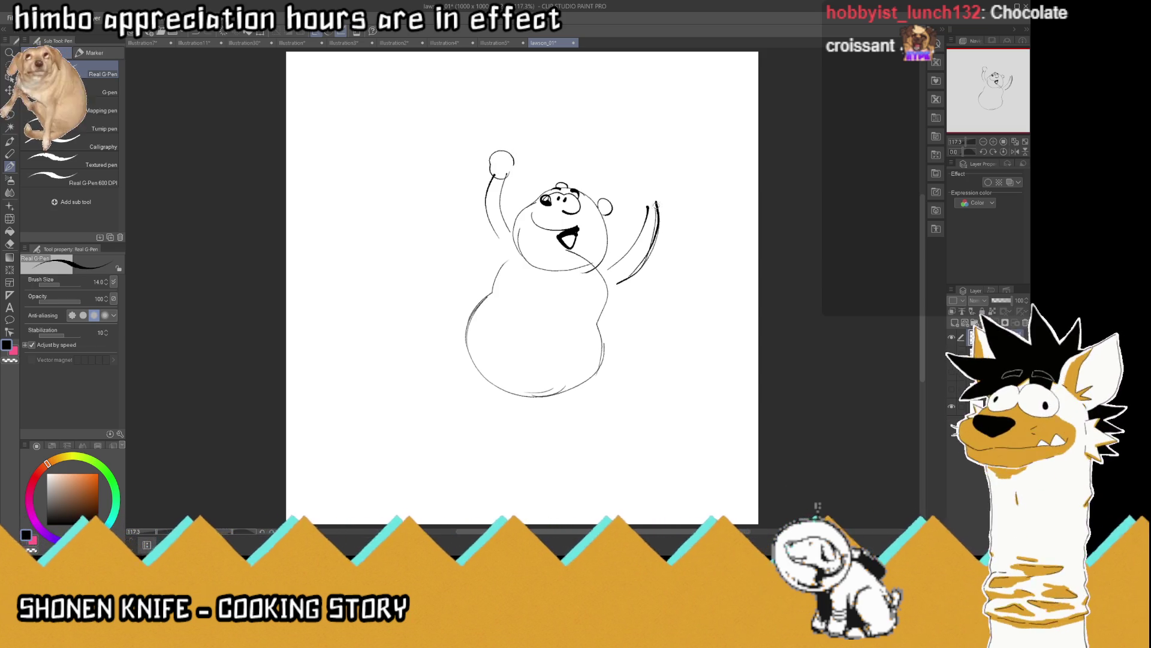
{"action": "mouse_move", "coordinate": [649, 210]}
{"action": "left_mouse_down"}
{"action": "mouse_move", "coordinate": [665, 183]}
{"action": "mouse_move", "coordinate": [658, 223]}
{"action": "mouse_move", "coordinate": [673, 201]}
{"action": "left_mouse_up"}
Add sleeve lines on the raised right arm and a collar line under the chin
{"action": "mouse_move", "coordinate": [508, 214]}
{"action": "left_mouse_down"}
{"action": "mouse_move", "coordinate": [475, 246]}
{"action": "mouse_move", "coordinate": [489, 269]}
{"action": "left_mouse_up"}
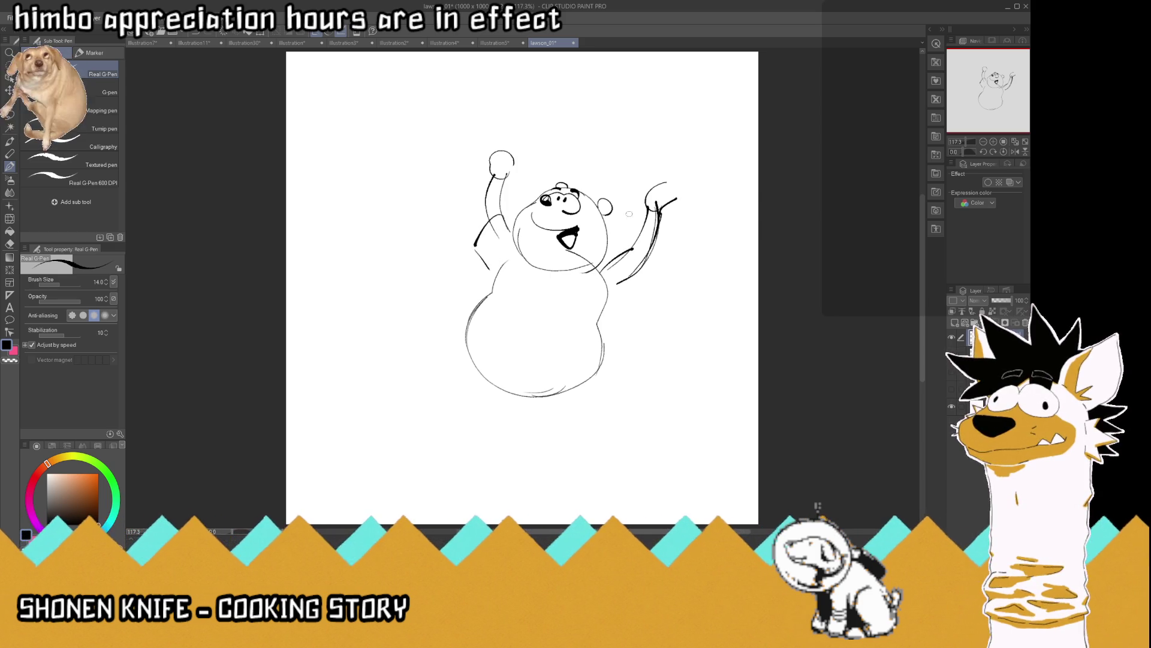
{"action": "mouse_move", "coordinate": [633, 244]}
{"action": "left_mouse_down"}
{"action": "mouse_move", "coordinate": [634, 303]}
{"action": "mouse_move", "coordinate": [607, 258]}
{"action": "left_mouse_up"}
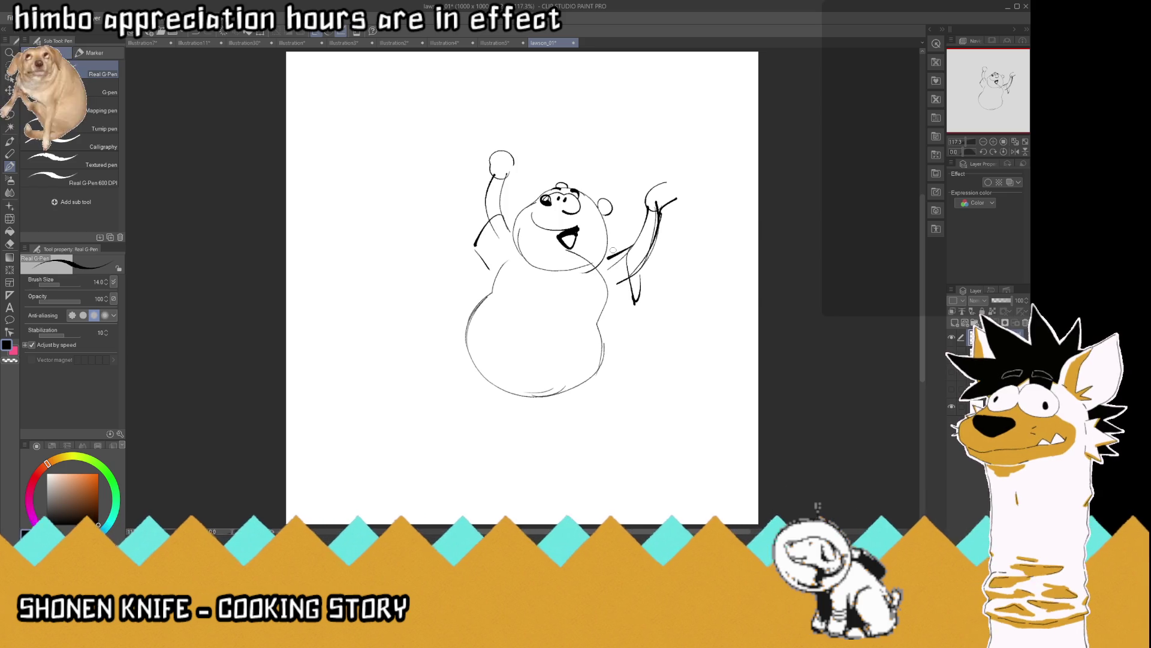
{"action": "mouse_move", "coordinate": [640, 298]}
{"action": "left_mouse_down"}
{"action": "mouse_move", "coordinate": [601, 309]}
{"action": "mouse_move", "coordinate": [603, 264]}
{"action": "left_mouse_up"}
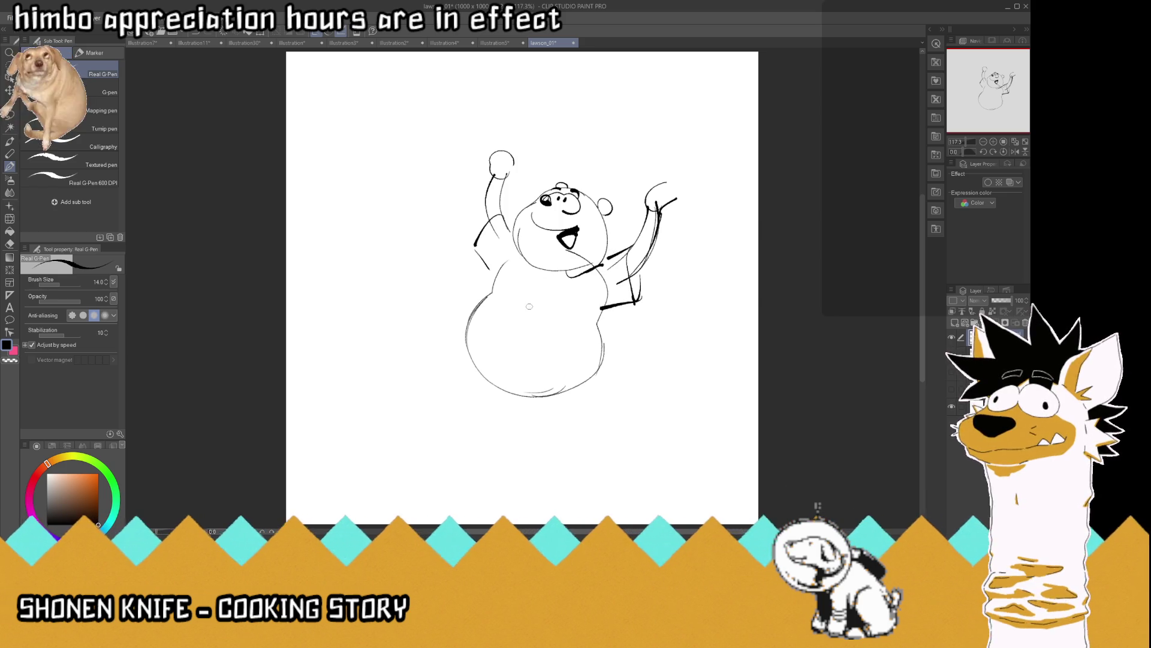
{"action": "left_click_drag", "start_coordinate": [527, 305], "coordinate": [532, 280]}
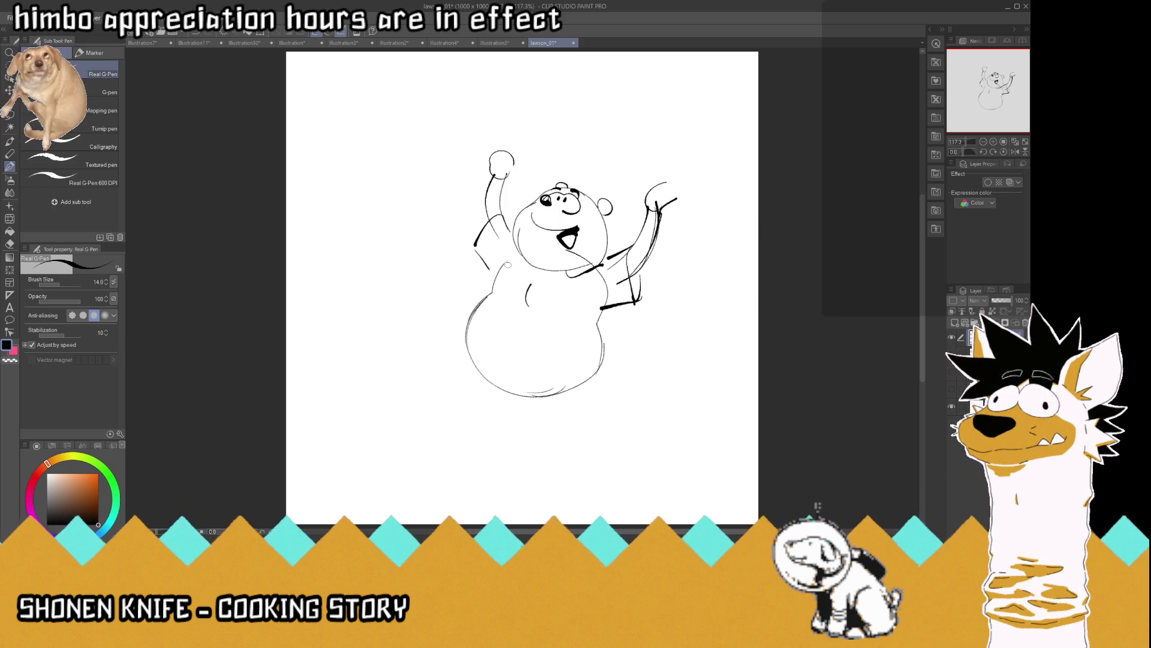
Sketch the shirt's left sleeve, shoulder, collar mark, front opening and right side edge
{"action": "left_click_drag", "start_coordinate": [478, 310], "coordinate": [501, 292]}
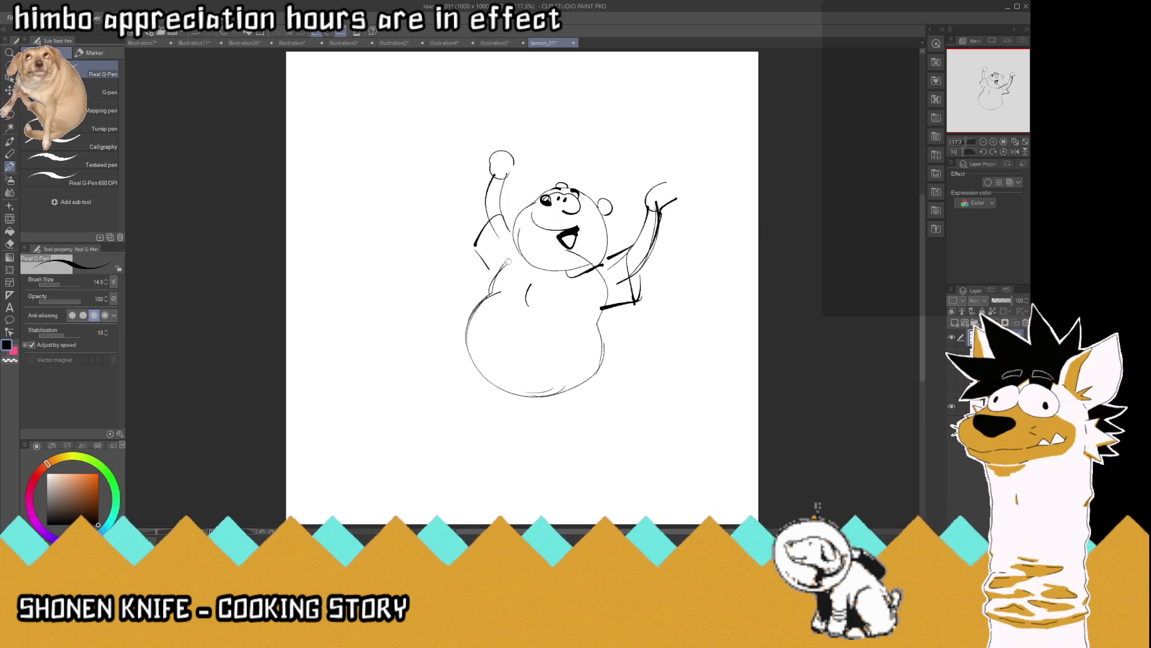
{"action": "left_click_drag", "start_coordinate": [562, 276], "coordinate": [563, 343]}
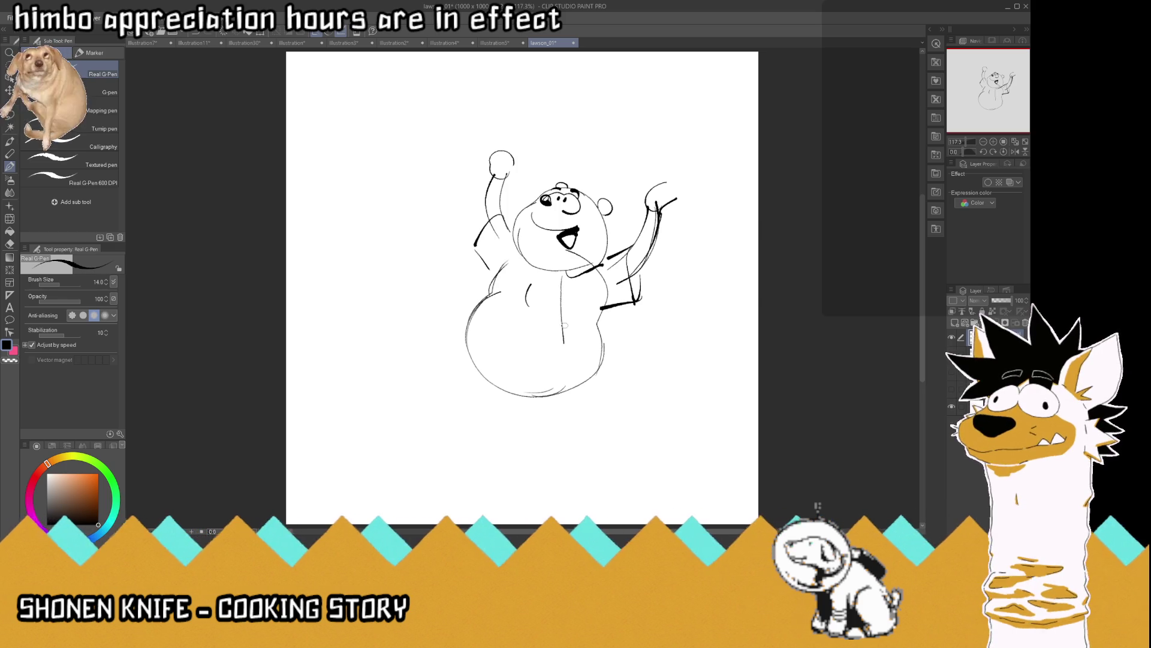
{"action": "mouse_move", "coordinate": [613, 311]}
{"action": "left_mouse_down"}
{"action": "mouse_move", "coordinate": [617, 343]}
{"action": "mouse_move", "coordinate": [573, 349]}
{"action": "left_mouse_up"}
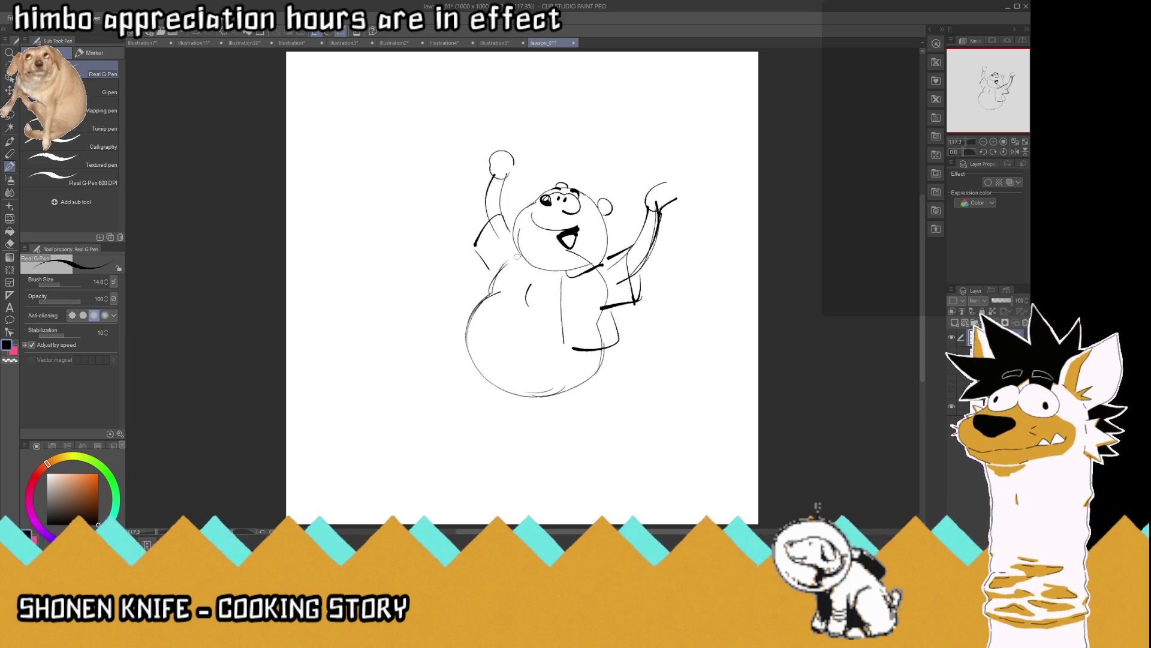
{"action": "left_click_drag", "start_coordinate": [508, 259], "coordinate": [461, 303]}
{"action": "left_click_drag", "start_coordinate": [518, 261], "coordinate": [498, 252]}
{"action": "left_click_drag", "start_coordinate": [566, 273], "coordinate": [570, 282]}
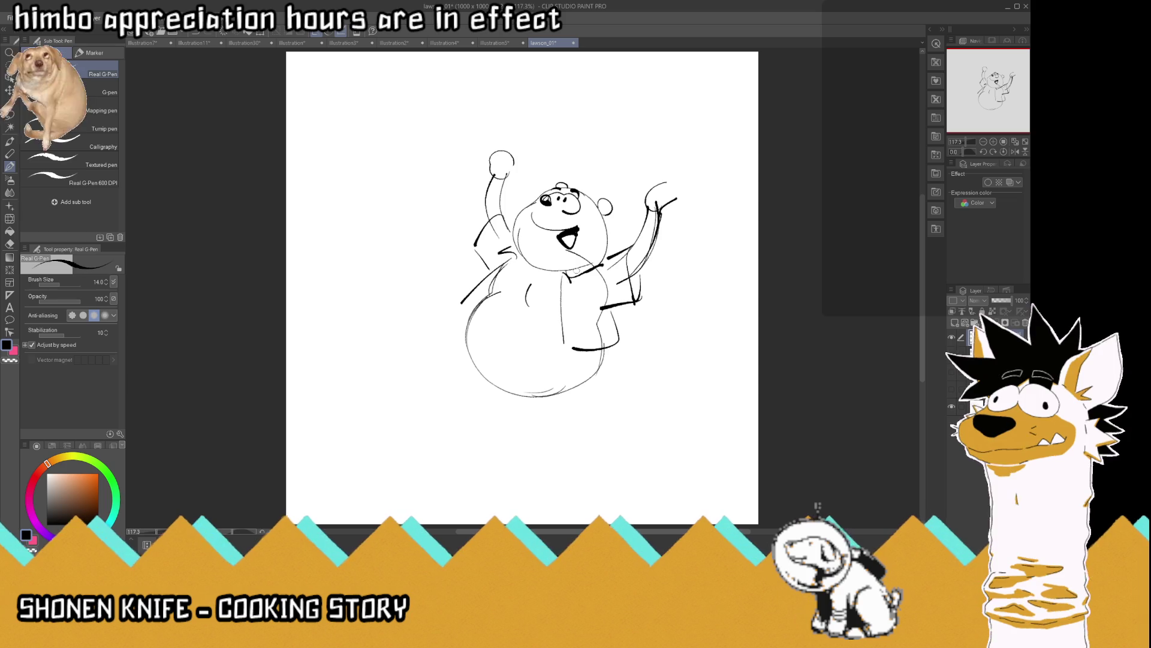
{"action": "left_click_drag", "start_coordinate": [468, 302], "coordinate": [459, 307]}
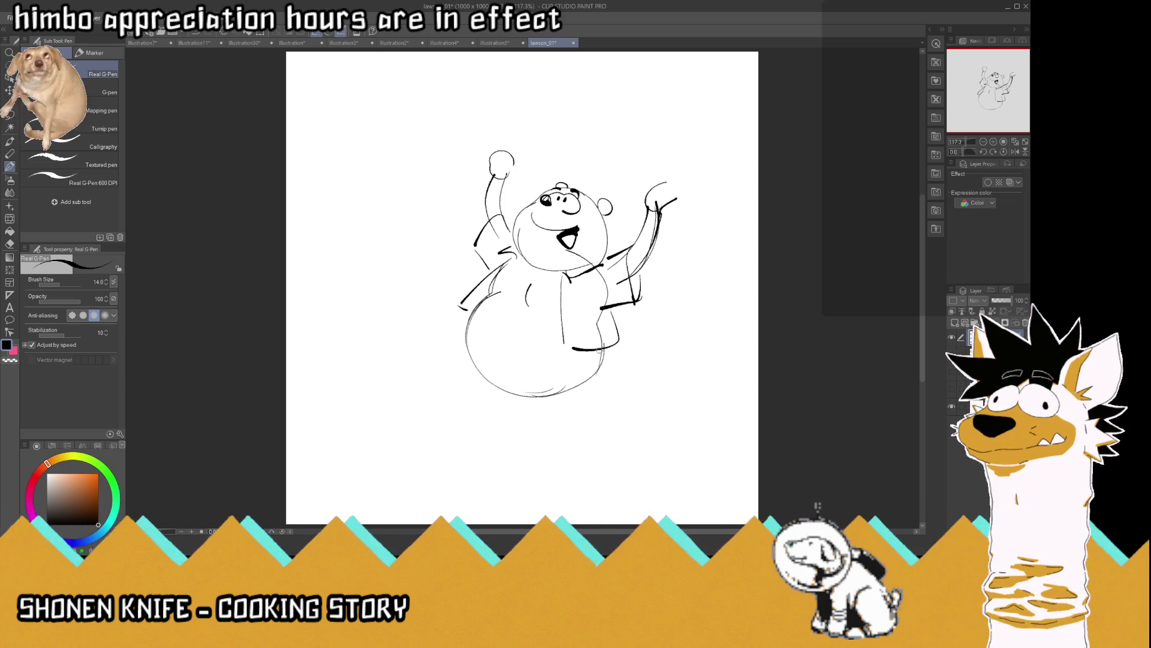
{"action": "left_click_drag", "start_coordinate": [597, 348], "coordinate": [602, 363]}
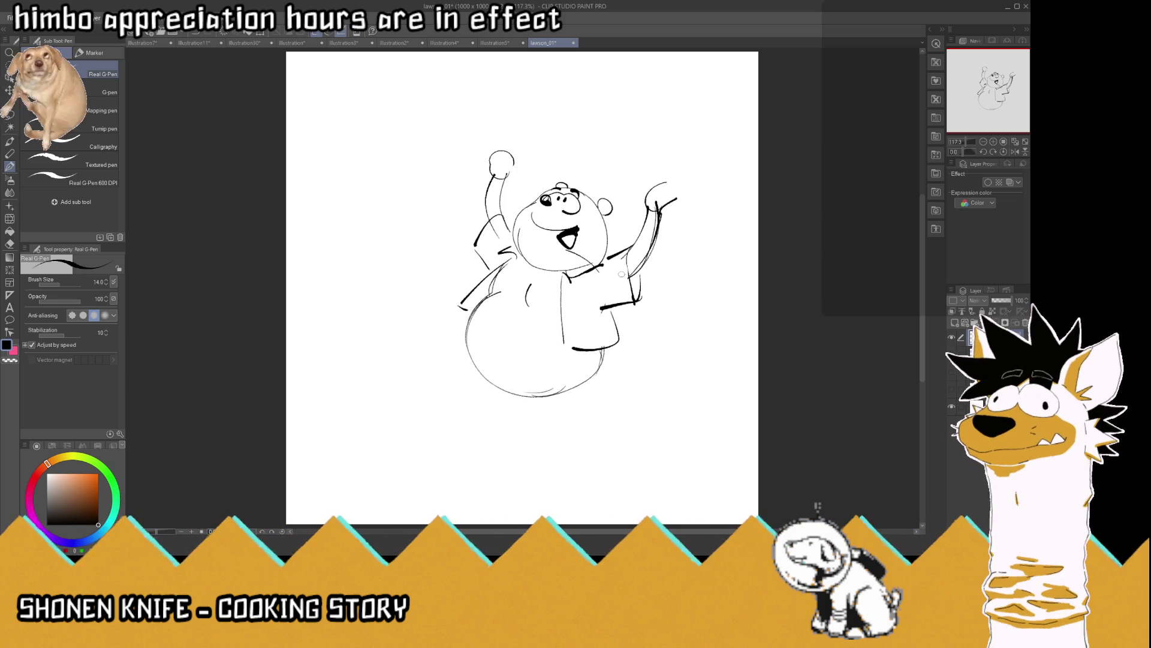
{"action": "left_click_drag", "start_coordinate": [593, 277], "coordinate": [600, 308]}
Hatch stripes on both sleeves and start a badge on the shirt's chest
{"action": "mouse_move", "coordinate": [499, 229]}
{"action": "left_mouse_down"}
{"action": "mouse_move", "coordinate": [479, 256]}
{"action": "mouse_move", "coordinate": [505, 264]}
{"action": "mouse_move", "coordinate": [510, 246]}
{"action": "left_mouse_up"}
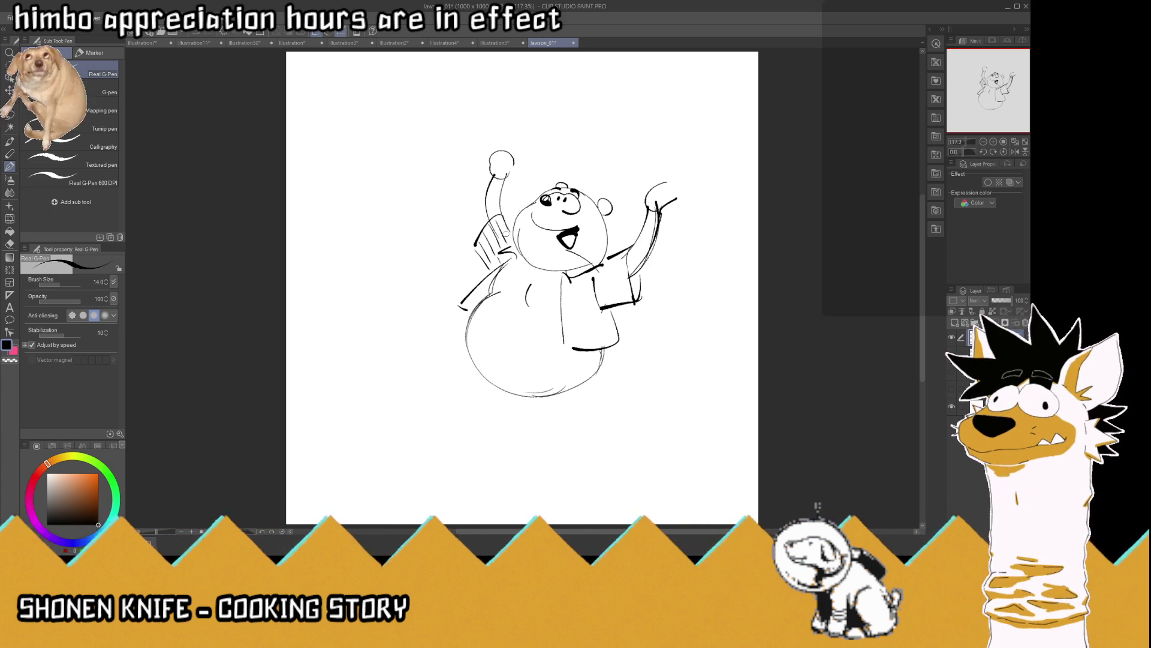
{"action": "mouse_move", "coordinate": [597, 270]}
{"action": "left_mouse_down"}
{"action": "mouse_move", "coordinate": [628, 258]}
{"action": "mouse_move", "coordinate": [627, 268]}
{"action": "left_mouse_up"}
{"action": "left_click_drag", "start_coordinate": [599, 291], "coordinate": [631, 280]}
{"action": "left_click_drag", "start_coordinate": [602, 303], "coordinate": [634, 285]}
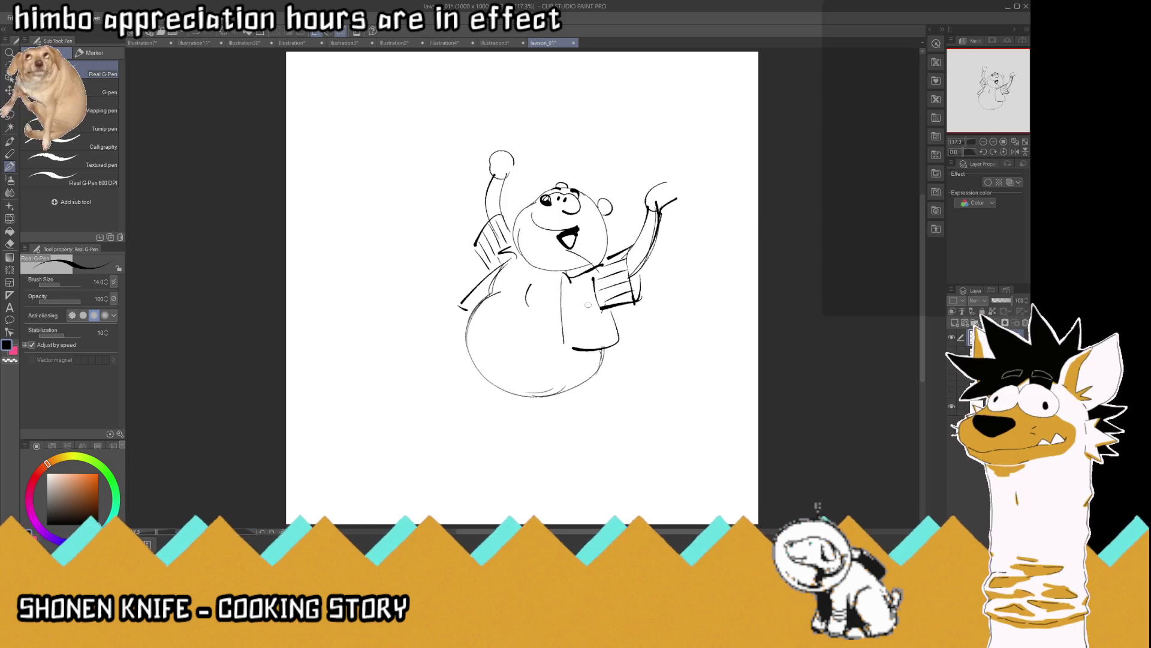
{"action": "mouse_move", "coordinate": [567, 294]}
{"action": "left_mouse_down"}
{"action": "mouse_move", "coordinate": [591, 290]}
{"action": "mouse_move", "coordinate": [593, 311]}
{"action": "mouse_move", "coordinate": [575, 323]}
{"action": "mouse_move", "coordinate": [565, 294]}
{"action": "mouse_move", "coordinate": [571, 307]}
{"action": "mouse_move", "coordinate": [592, 300]}
{"action": "mouse_move", "coordinate": [567, 315]}
{"action": "mouse_move", "coordinate": [569, 299]}
{"action": "mouse_move", "coordinate": [586, 301]}
{"action": "left_mouse_up"}
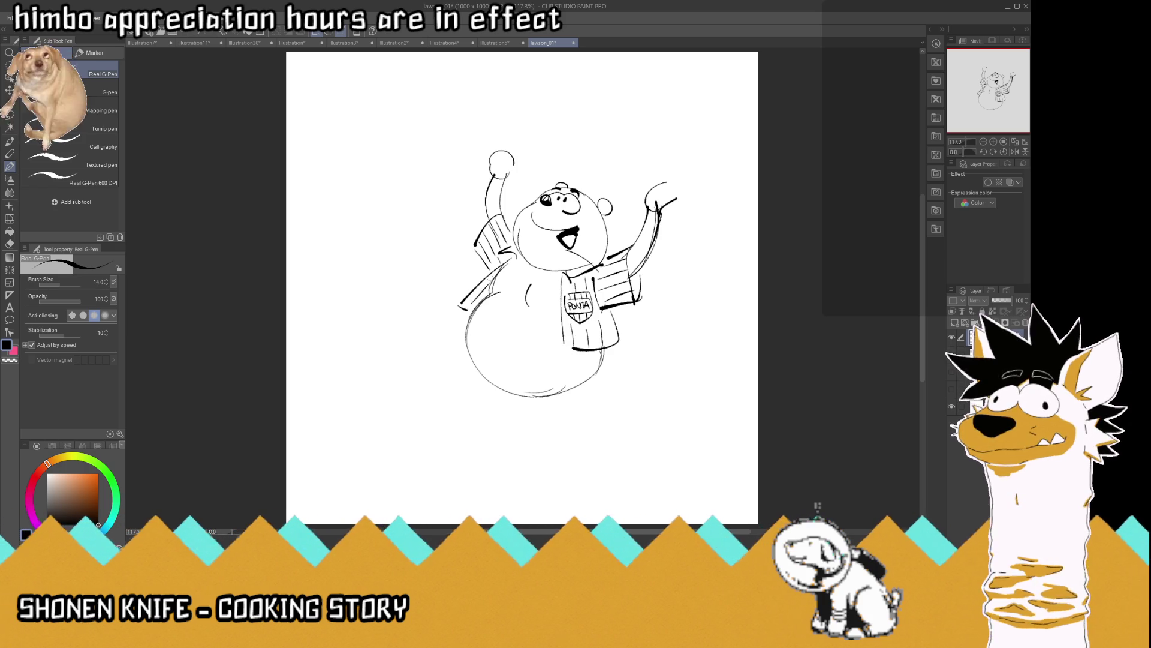
Draw a shaded croissant with inner curves floating above the bear's head
{"action": "mouse_move", "coordinate": [601, 140]}
{"action": "left_mouse_down"}
{"action": "mouse_move", "coordinate": [554, 145]}
{"action": "mouse_move", "coordinate": [547, 108]}
{"action": "mouse_move", "coordinate": [604, 97]}
{"action": "mouse_move", "coordinate": [603, 142]}
{"action": "mouse_move", "coordinate": [562, 129]}
{"action": "mouse_move", "coordinate": [593, 117]}
{"action": "mouse_move", "coordinate": [556, 141]}
{"action": "left_mouse_up"}
{"action": "mouse_move", "coordinate": [593, 115]}
{"action": "left_mouse_down"}
{"action": "mouse_move", "coordinate": [581, 150]}
{"action": "mouse_move", "coordinate": [557, 124]}
{"action": "mouse_move", "coordinate": [544, 139]}
{"action": "left_mouse_up"}
{"action": "left_click_drag", "start_coordinate": [573, 95], "coordinate": [555, 105]}
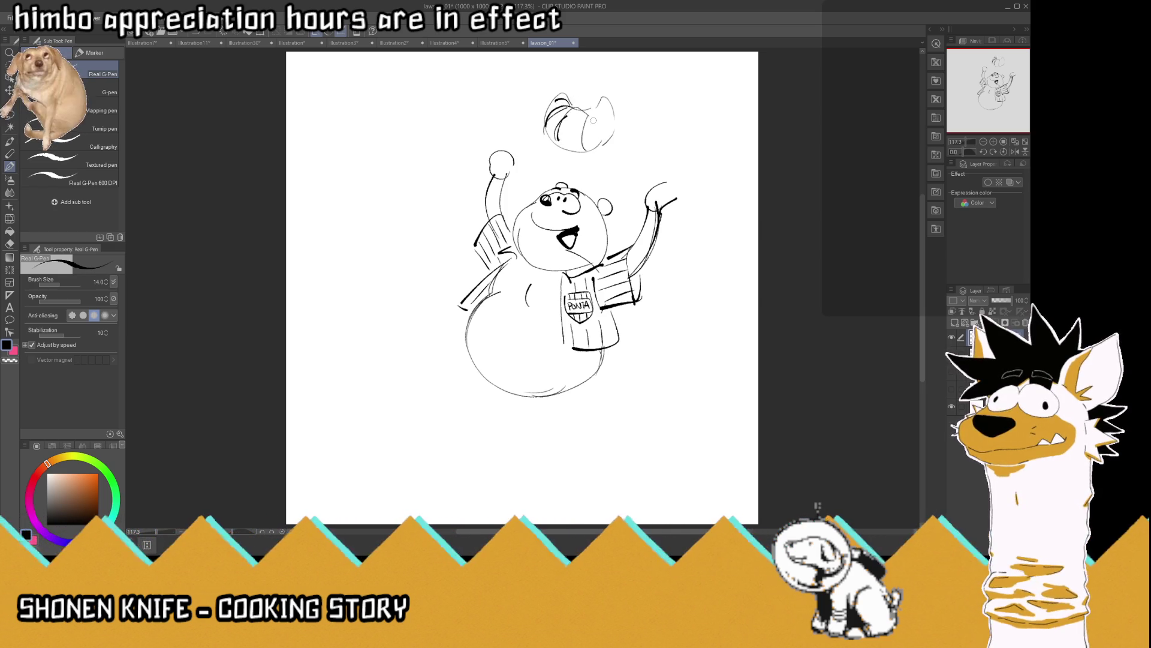
{"action": "mouse_move", "coordinate": [579, 141]}
{"action": "left_mouse_down"}
{"action": "mouse_move", "coordinate": [572, 148]}
{"action": "mouse_move", "coordinate": [610, 129]}
{"action": "mouse_move", "coordinate": [583, 153]}
{"action": "mouse_move", "coordinate": [553, 155]}
{"action": "mouse_move", "coordinate": [542, 140]}
{"action": "left_mouse_up"}
{"action": "mouse_move", "coordinate": [564, 96]}
{"action": "left_mouse_down"}
{"action": "mouse_move", "coordinate": [546, 120]}
{"action": "mouse_move", "coordinate": [617, 114]}
{"action": "mouse_move", "coordinate": [617, 123]}
{"action": "mouse_move", "coordinate": [614, 110]}
{"action": "left_mouse_up"}
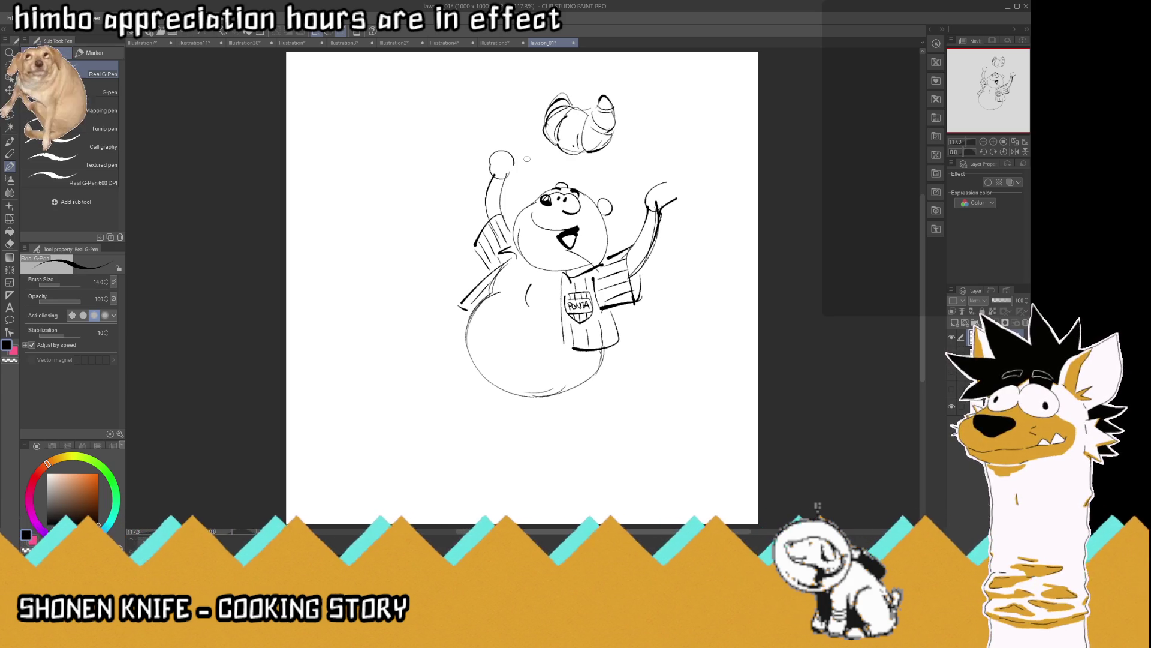
Erase the old right hand and redraw the arm's upper edge with a smaller hand
{"action": "mouse_move", "coordinate": [660, 193]}
{"action": "left_mouse_down"}
{"action": "mouse_move", "coordinate": [652, 209]}
{"action": "mouse_move", "coordinate": [681, 185]}
{"action": "left_mouse_up"}
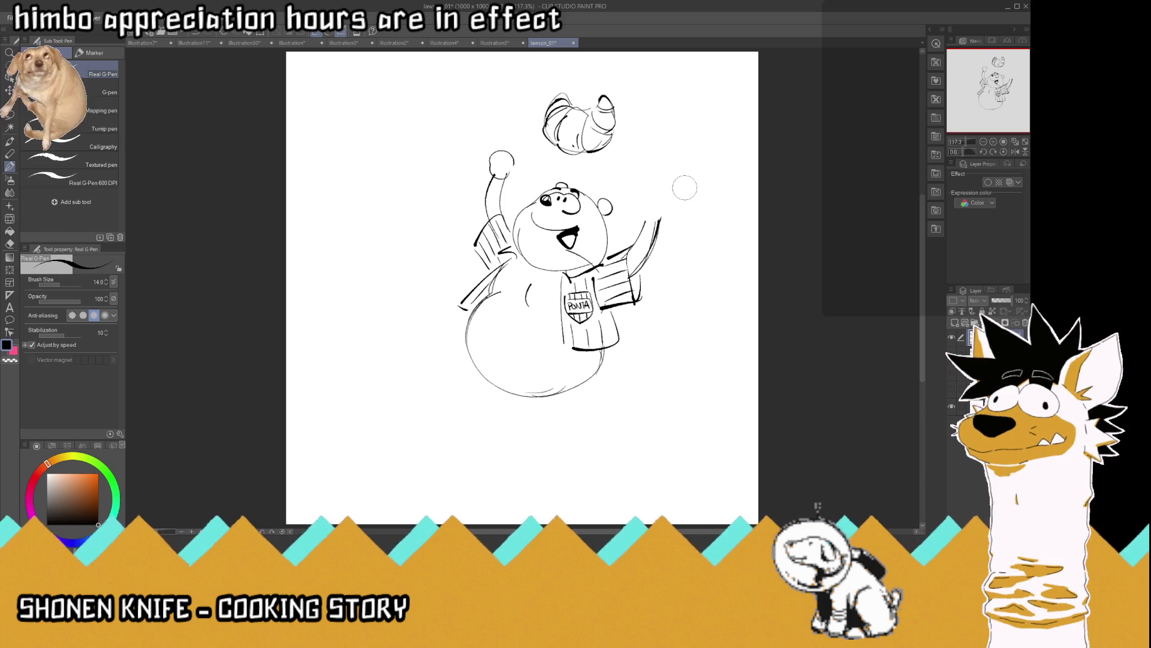
{"action": "mouse_move", "coordinate": [624, 255]}
{"action": "left_mouse_down"}
{"action": "mouse_move", "coordinate": [666, 206]}
{"action": "mouse_move", "coordinate": [656, 210]}
{"action": "mouse_move", "coordinate": [662, 190]}
{"action": "mouse_move", "coordinate": [677, 199]}
{"action": "mouse_move", "coordinate": [660, 193]}
{"action": "left_mouse_up"}
{"action": "left_click_drag", "start_coordinate": [673, 186], "coordinate": [693, 204]}
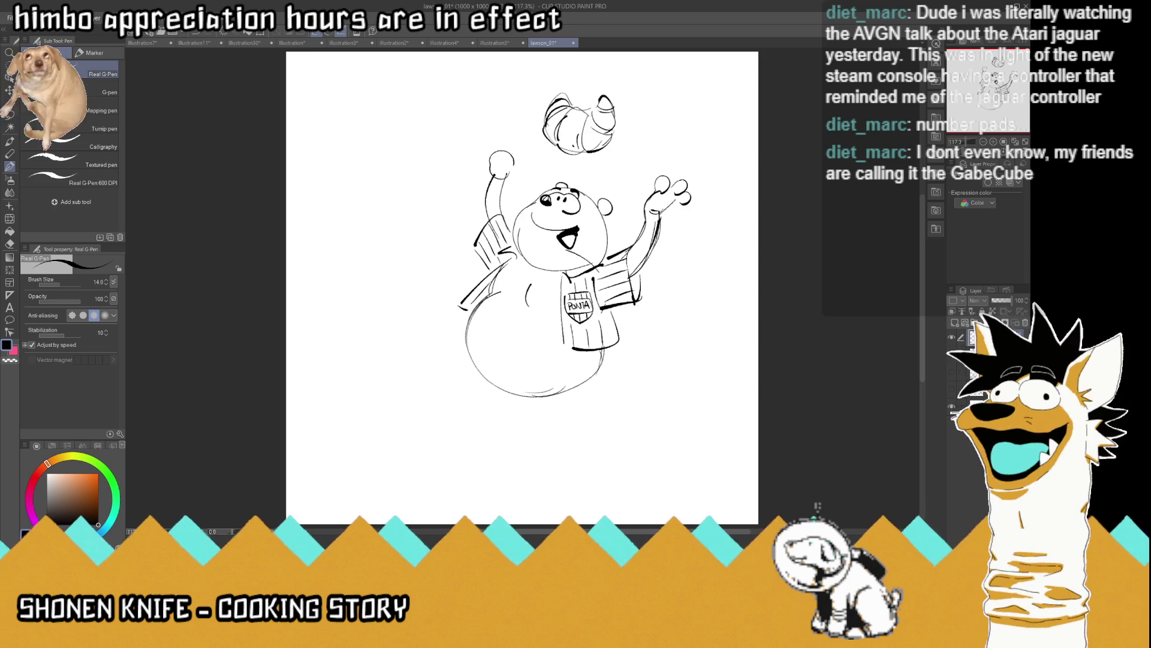
Undo the right paw, erase both old paws, and redraw rounded fists on the raised arms
{"action": "key", "text": "ctrl+z"}
{"action": "key", "text": "ctrl+z"}
{"action": "key", "text": "ctrl+z"}
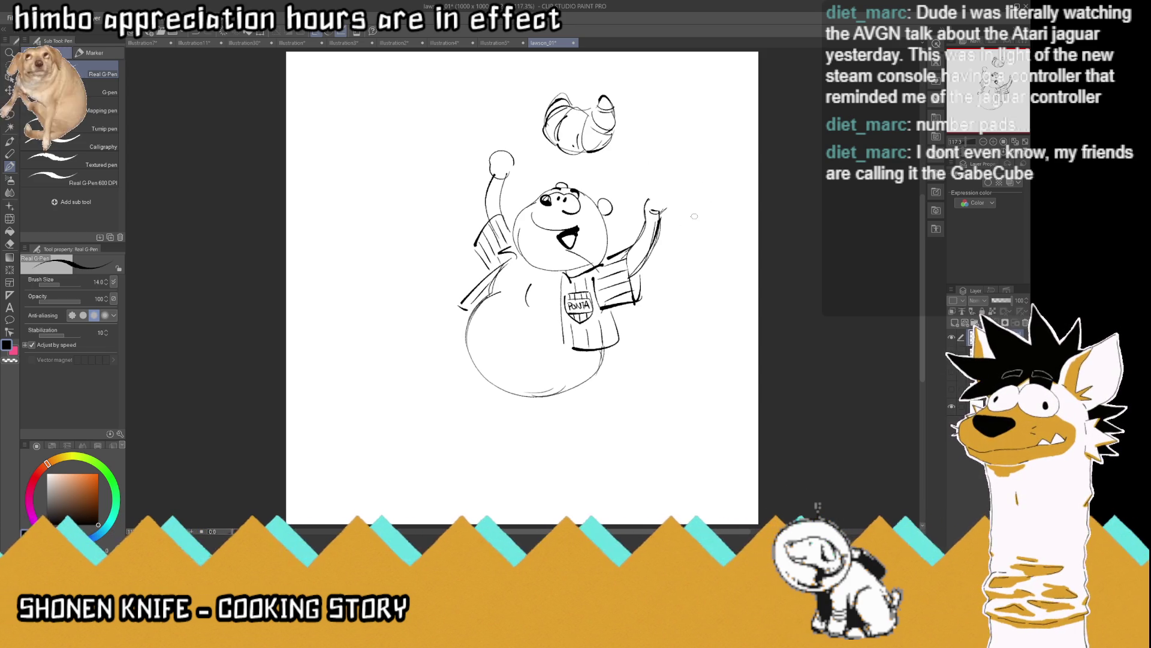
{"action": "left_click_drag", "start_coordinate": [503, 163], "coordinate": [522, 141]}
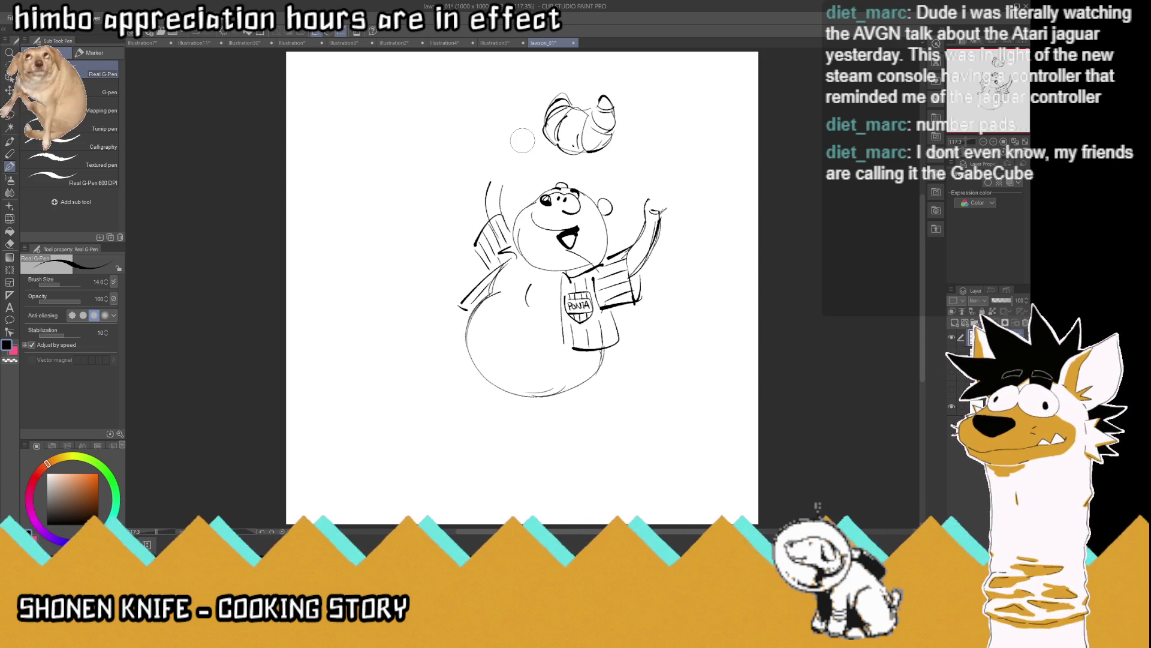
{"action": "mouse_move", "coordinate": [642, 205]}
{"action": "left_mouse_down"}
{"action": "mouse_move", "coordinate": [668, 190]}
{"action": "mouse_move", "coordinate": [650, 215]}
{"action": "mouse_move", "coordinate": [666, 191]}
{"action": "left_mouse_up"}
{"action": "mouse_move", "coordinate": [509, 185]}
{"action": "left_mouse_down"}
{"action": "mouse_move", "coordinate": [488, 168]}
{"action": "mouse_move", "coordinate": [510, 174]}
{"action": "left_mouse_up"}
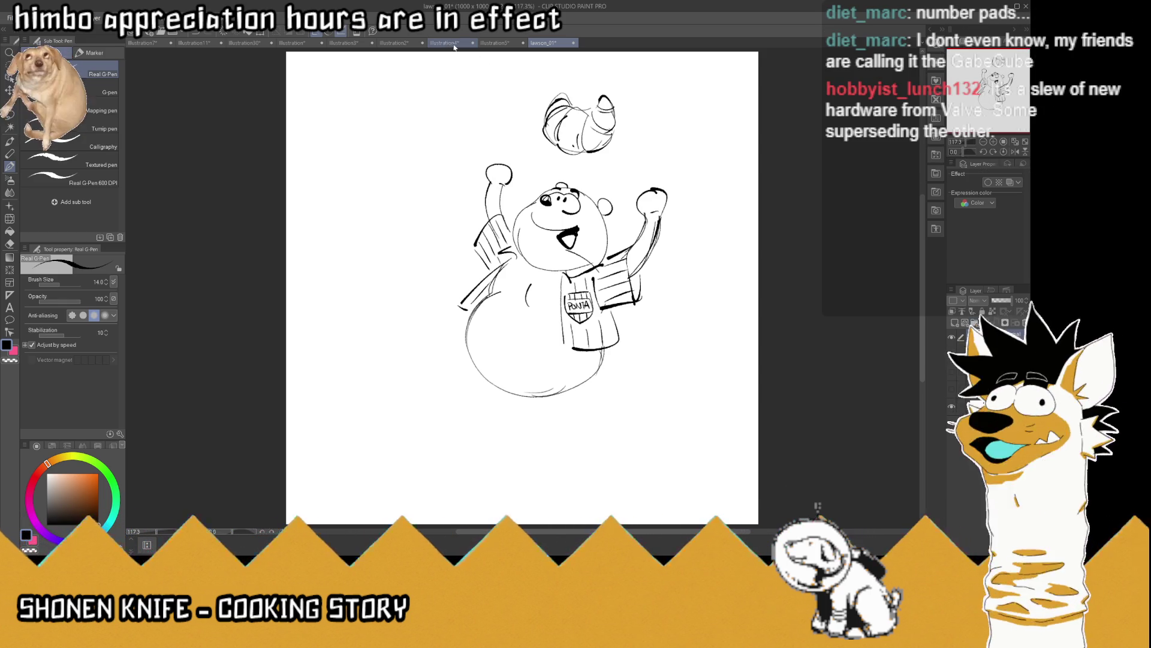
{"action": "left_click", "coordinate": [447, 44]}
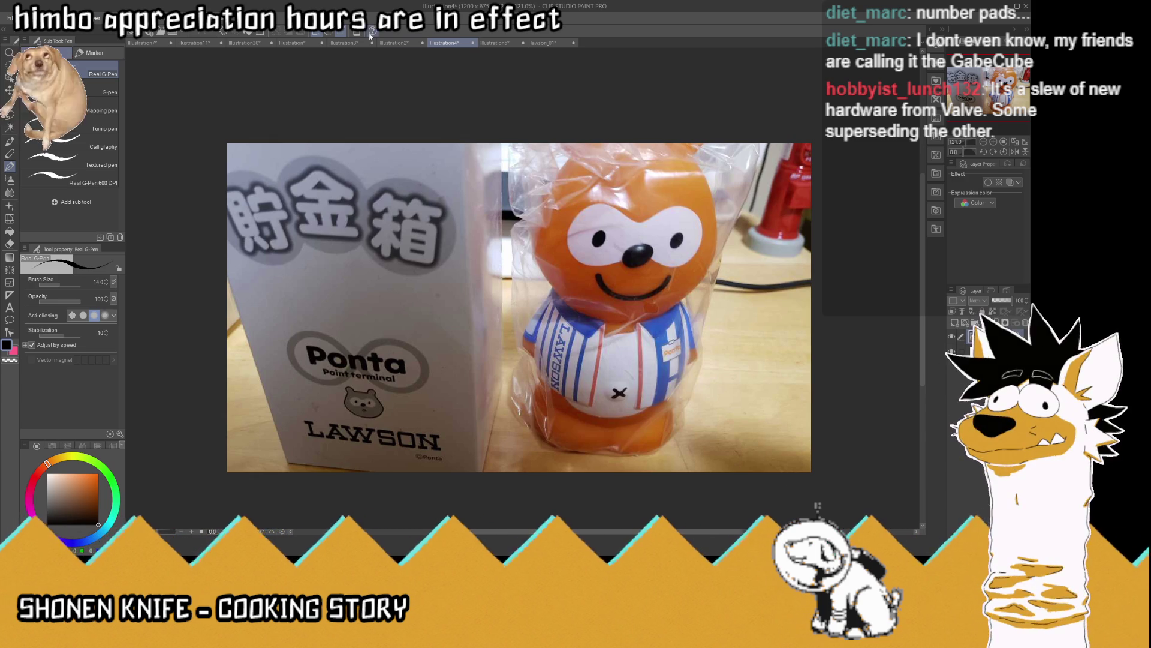
{"action": "left_click", "coordinate": [395, 44]}
{"action": "left_click", "coordinate": [340, 43]}
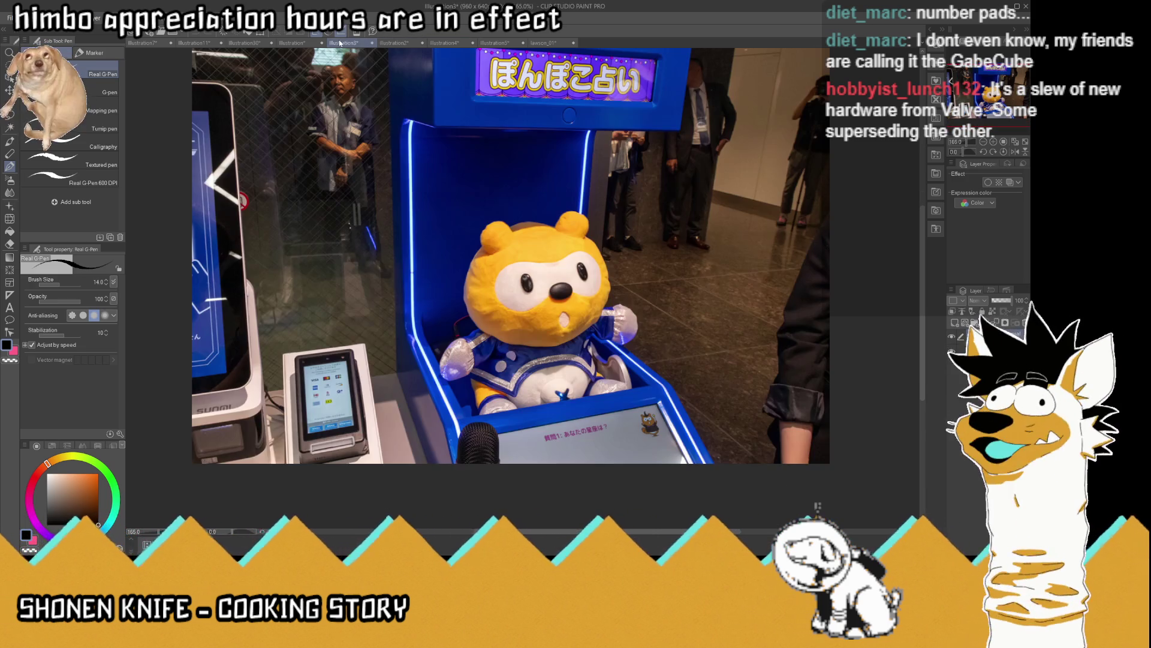
{"action": "left_click", "coordinate": [289, 43]}
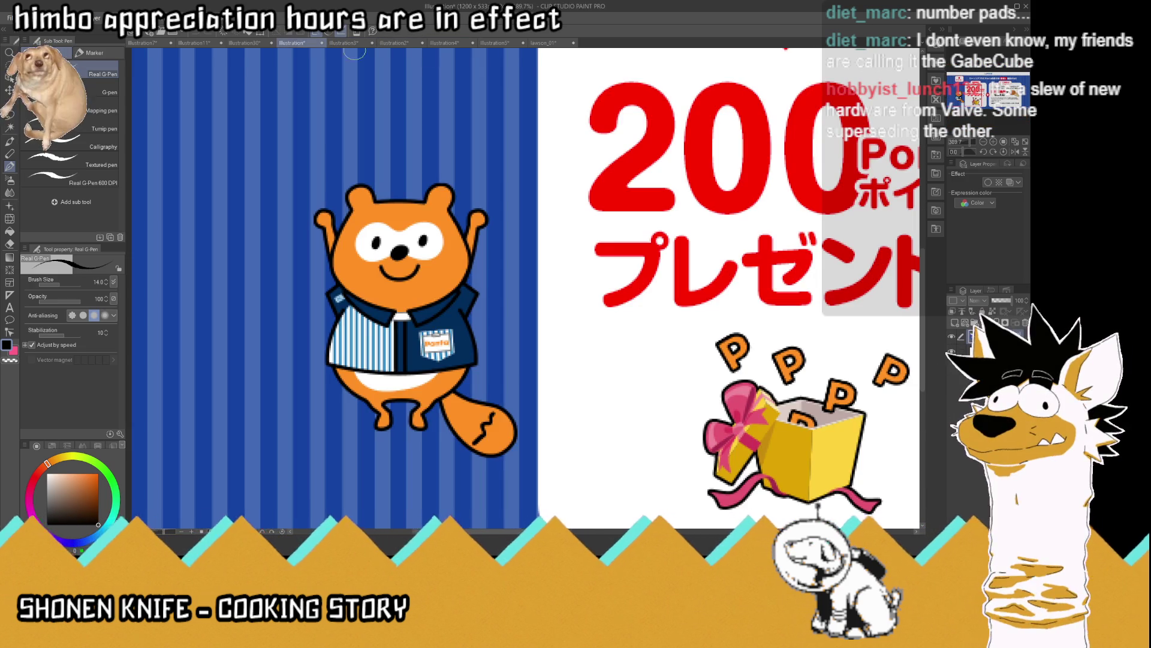
{"action": "left_click", "coordinate": [551, 43]}
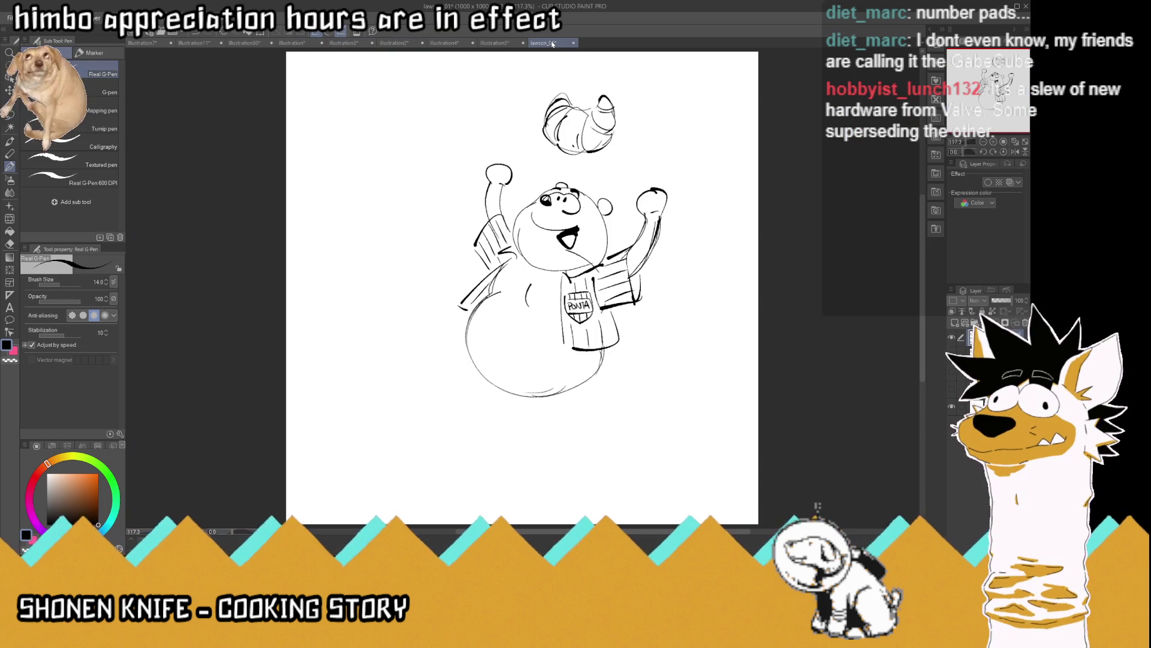
Add radiating burst lines all around the croissant
{"action": "left_click_drag", "start_coordinate": [519, 70], "coordinate": [540, 94]}
{"action": "left_click_drag", "start_coordinate": [514, 93], "coordinate": [529, 97]}
{"action": "mouse_move", "coordinate": [639, 121]}
{"action": "left_mouse_down"}
{"action": "mouse_move", "coordinate": [692, 111]}
{"action": "mouse_move", "coordinate": [684, 131]}
{"action": "left_mouse_up"}
{"action": "mouse_move", "coordinate": [489, 127]}
{"action": "left_mouse_down"}
{"action": "mouse_move", "coordinate": [524, 126]}
{"action": "mouse_move", "coordinate": [548, 151]}
{"action": "mouse_move", "coordinate": [535, 156]}
{"action": "left_mouse_up"}
{"action": "left_click_drag", "start_coordinate": [615, 157], "coordinate": [636, 193]}
{"action": "left_click_drag", "start_coordinate": [608, 168], "coordinate": [617, 188]}
{"action": "left_click_drag", "start_coordinate": [586, 163], "coordinate": [590, 177]}
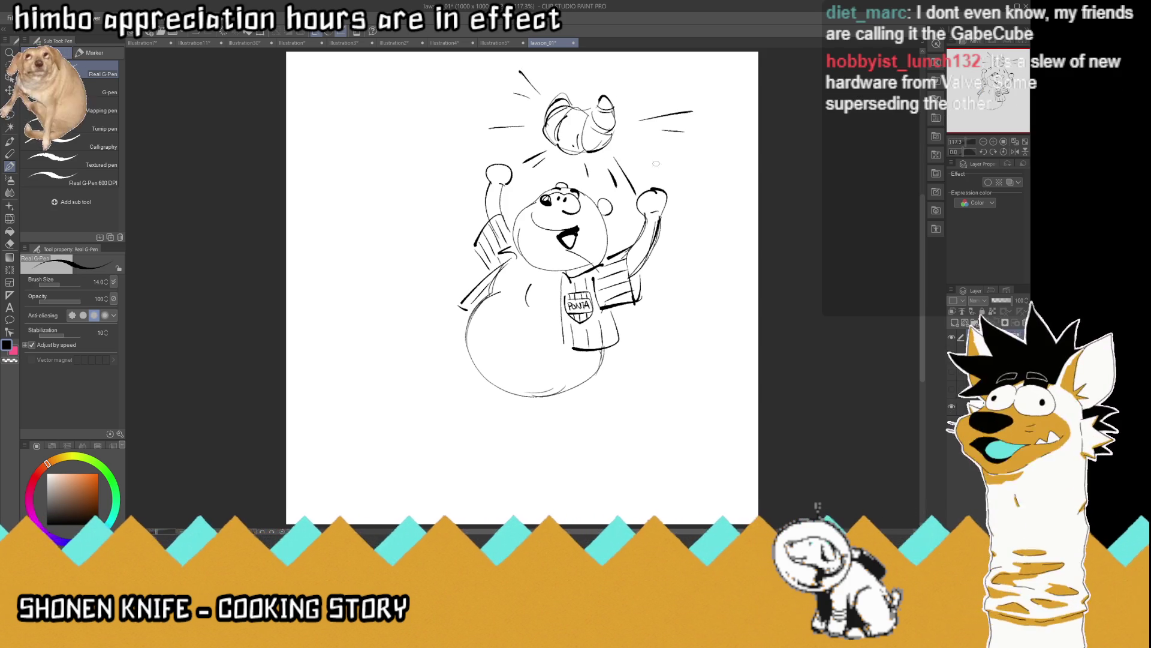
{"action": "left_click_drag", "start_coordinate": [645, 148], "coordinate": [685, 170]}
{"action": "mouse_move", "coordinate": [638, 87]}
{"action": "left_mouse_down"}
{"action": "mouse_move", "coordinate": [671, 69]}
{"action": "mouse_move", "coordinate": [566, 77]}
{"action": "left_mouse_up"}
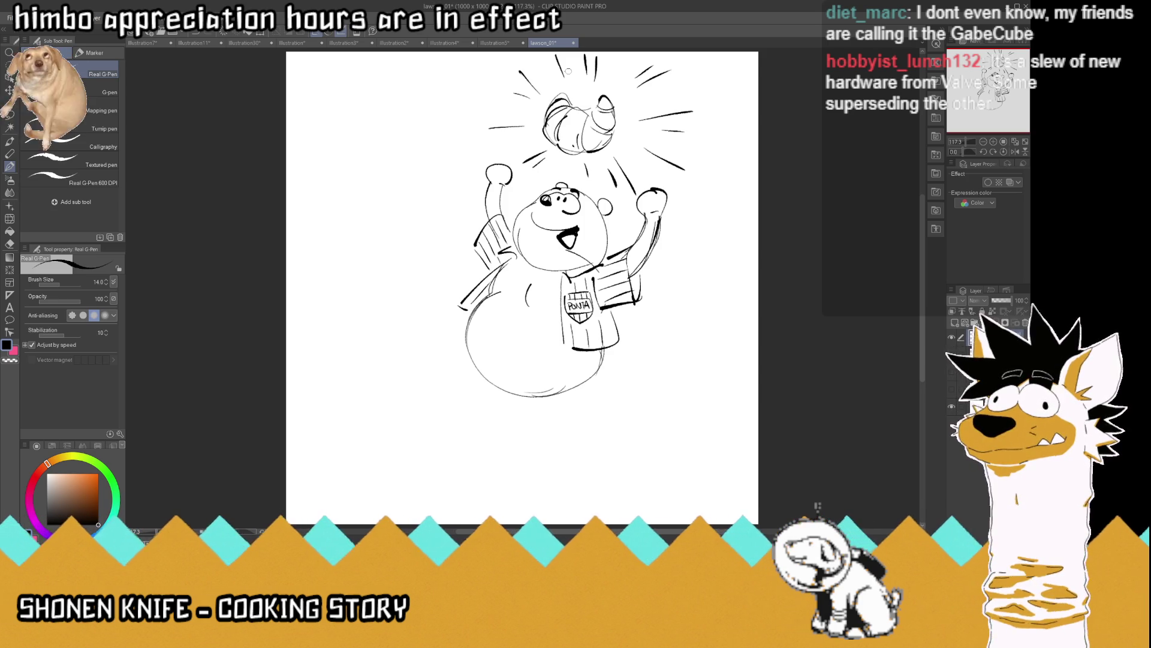
Outline the belly's underside and start the legs and a foot beneath it
{"action": "mouse_move", "coordinate": [602, 357]}
{"action": "left_mouse_down"}
{"action": "mouse_move", "coordinate": [589, 381]}
{"action": "mouse_move", "coordinate": [505, 396]}
{"action": "mouse_move", "coordinate": [478, 367]}
{"action": "left_mouse_up"}
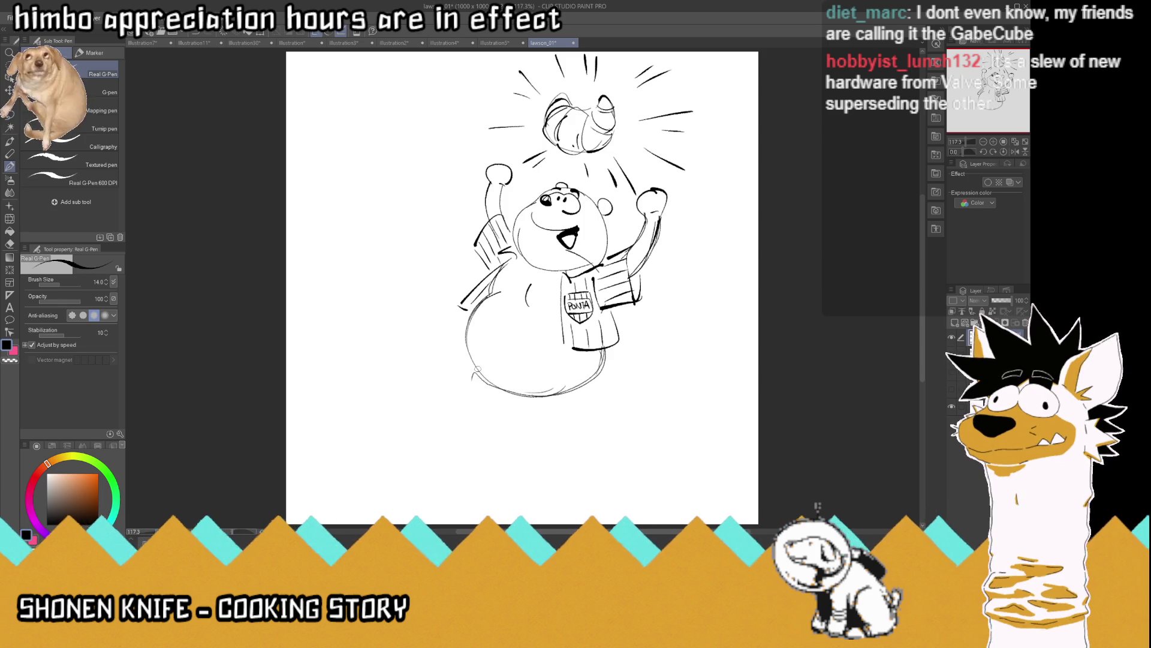
{"action": "left_click_drag", "start_coordinate": [603, 372], "coordinate": [607, 414]}
{"action": "mouse_move", "coordinate": [535, 410]}
{"action": "left_mouse_down"}
{"action": "mouse_move", "coordinate": [560, 433]}
{"action": "mouse_move", "coordinate": [504, 417]}
{"action": "left_mouse_up"}
{"action": "mouse_move", "coordinate": [474, 372]}
{"action": "left_mouse_down"}
{"action": "mouse_move", "coordinate": [461, 415]}
{"action": "mouse_move", "coordinate": [465, 387]}
{"action": "mouse_move", "coordinate": [470, 436]}
{"action": "mouse_move", "coordinate": [605, 410]}
{"action": "mouse_move", "coordinate": [582, 446]}
{"action": "left_mouse_up"}
Draw and refine both feet, then add a big curved tail with a zigzag marking
{"action": "left_click_drag", "start_coordinate": [599, 391], "coordinate": [580, 444]}
{"action": "left_click_drag", "start_coordinate": [463, 419], "coordinate": [483, 453]}
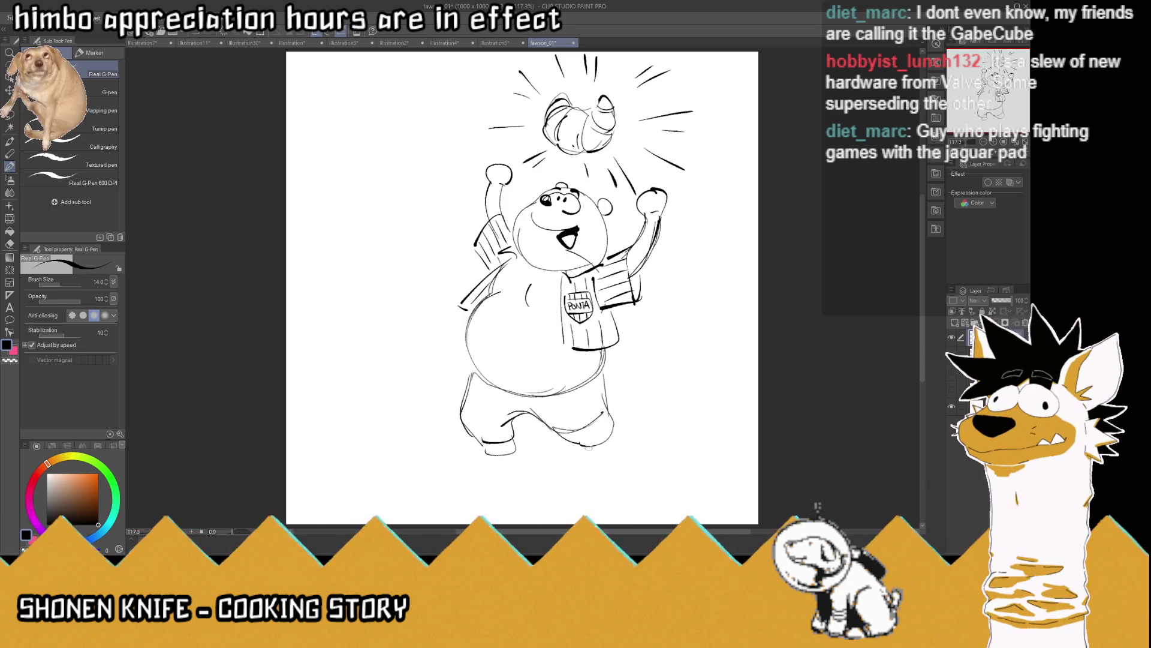
{"action": "mouse_move", "coordinate": [612, 433]}
{"action": "left_mouse_down"}
{"action": "mouse_move", "coordinate": [597, 456]}
{"action": "mouse_move", "coordinate": [612, 460]}
{"action": "left_mouse_up"}
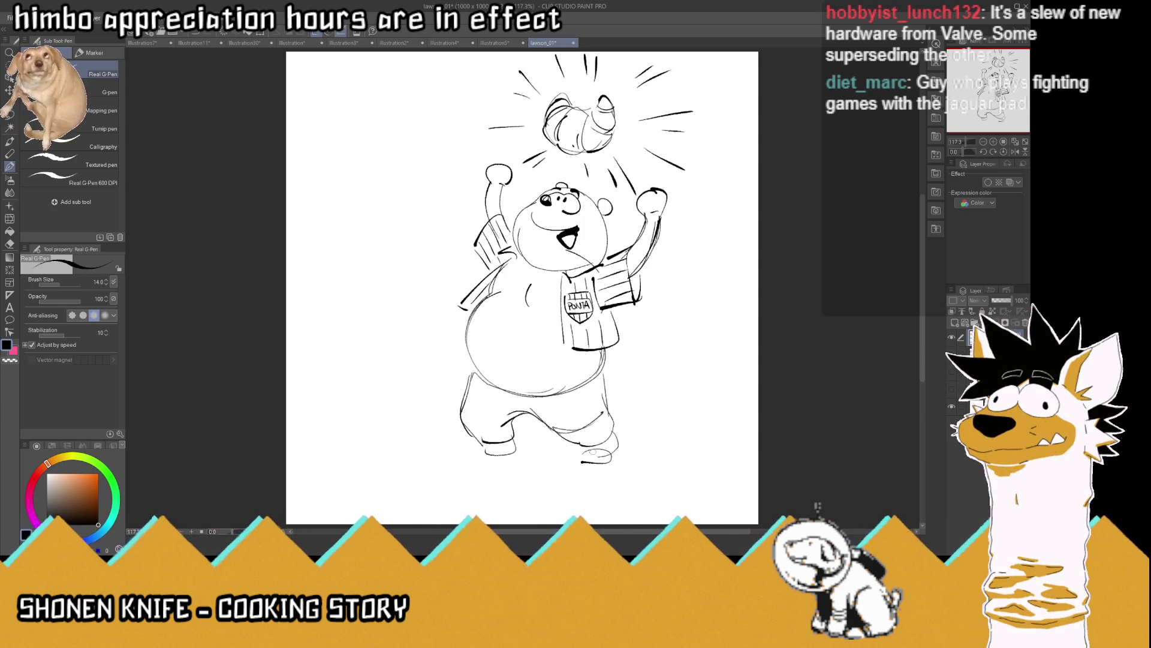
{"action": "mouse_move", "coordinate": [511, 442]}
{"action": "left_mouse_down"}
{"action": "mouse_move", "coordinate": [516, 453]}
{"action": "mouse_move", "coordinate": [484, 459]}
{"action": "mouse_move", "coordinate": [468, 449]}
{"action": "mouse_move", "coordinate": [488, 459]}
{"action": "left_mouse_up"}
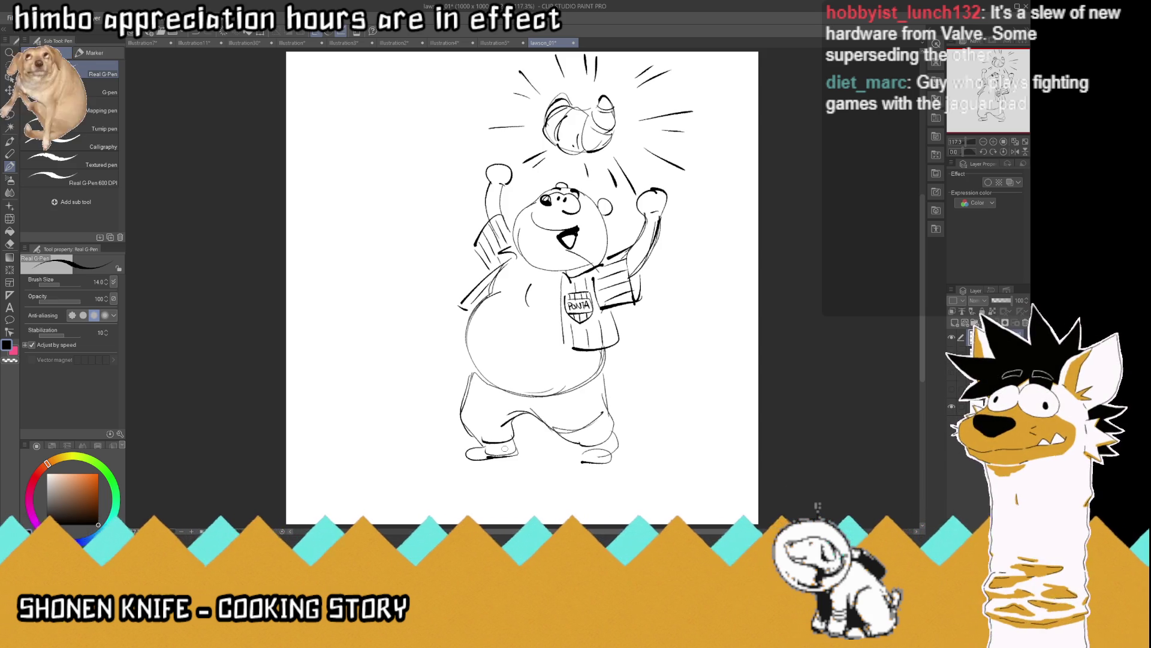
{"action": "mouse_move", "coordinate": [610, 364]}
{"action": "left_mouse_down"}
{"action": "mouse_move", "coordinate": [682, 365]}
{"action": "mouse_move", "coordinate": [655, 436]}
{"action": "mouse_move", "coordinate": [613, 423]}
{"action": "left_mouse_up"}
{"action": "mouse_move", "coordinate": [652, 367]}
{"action": "left_mouse_down"}
{"action": "mouse_move", "coordinate": [636, 429]}
{"action": "mouse_move", "coordinate": [646, 424]}
{"action": "left_mouse_up"}
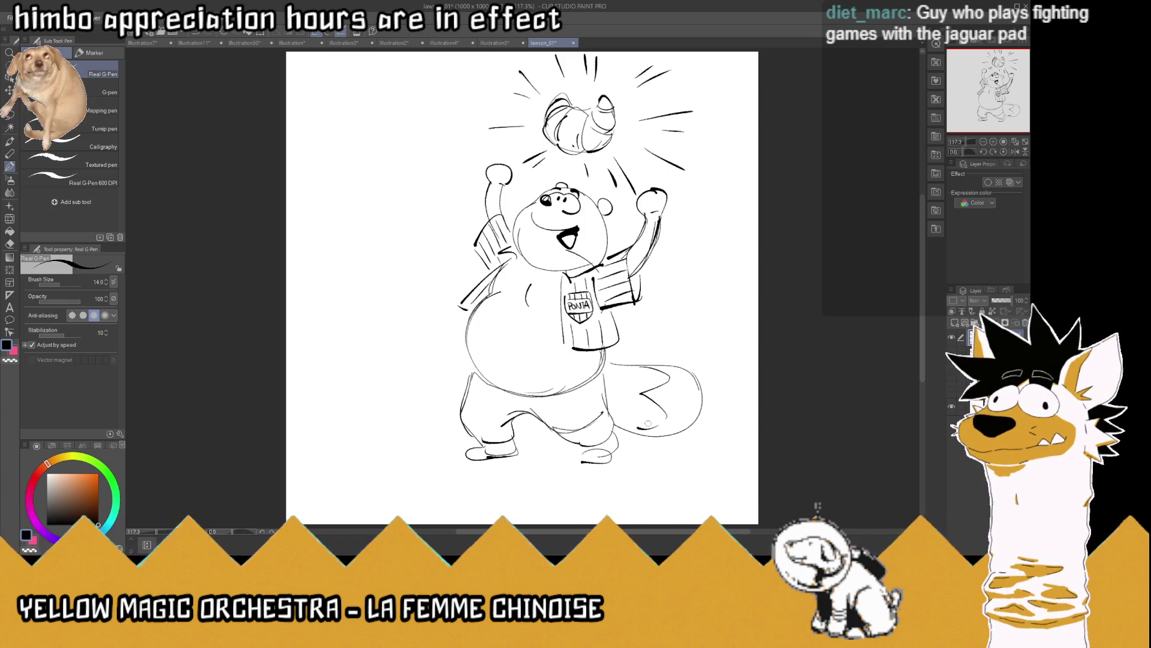
Outline the right foot, add short ground lines under the feet, and shift the sketch down-left
{"action": "left_click_drag", "start_coordinate": [614, 432], "coordinate": [608, 460]}
{"action": "left_click_drag", "start_coordinate": [525, 454], "coordinate": [669, 461]}
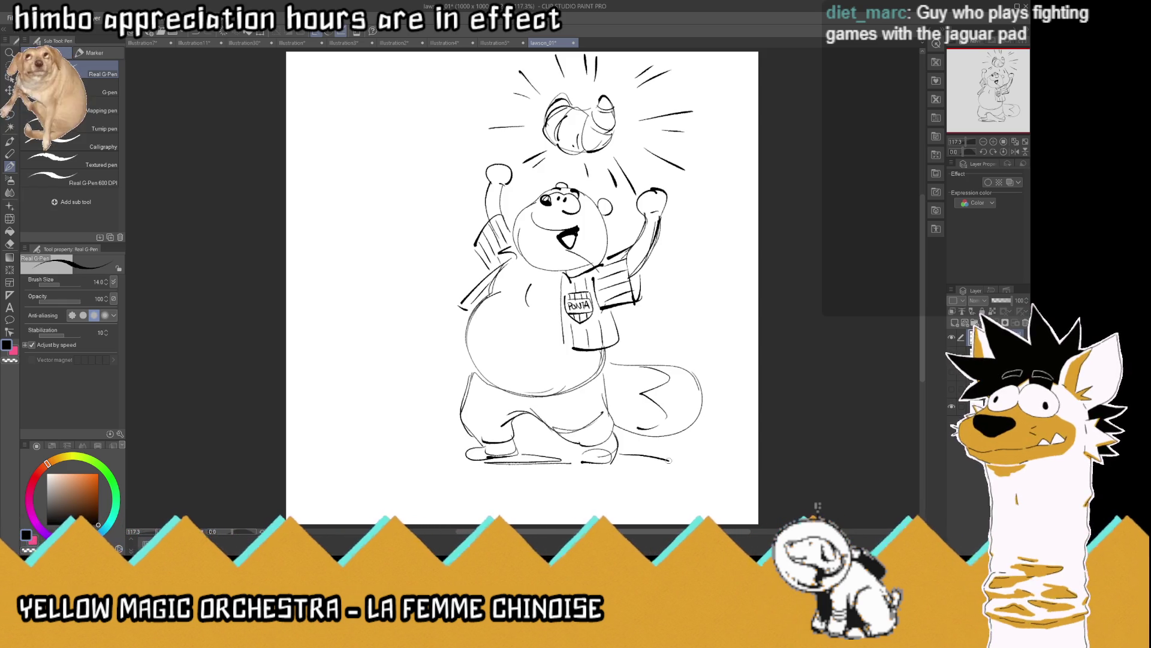
{"action": "left_click_drag", "start_coordinate": [574, 454], "coordinate": [479, 449]}
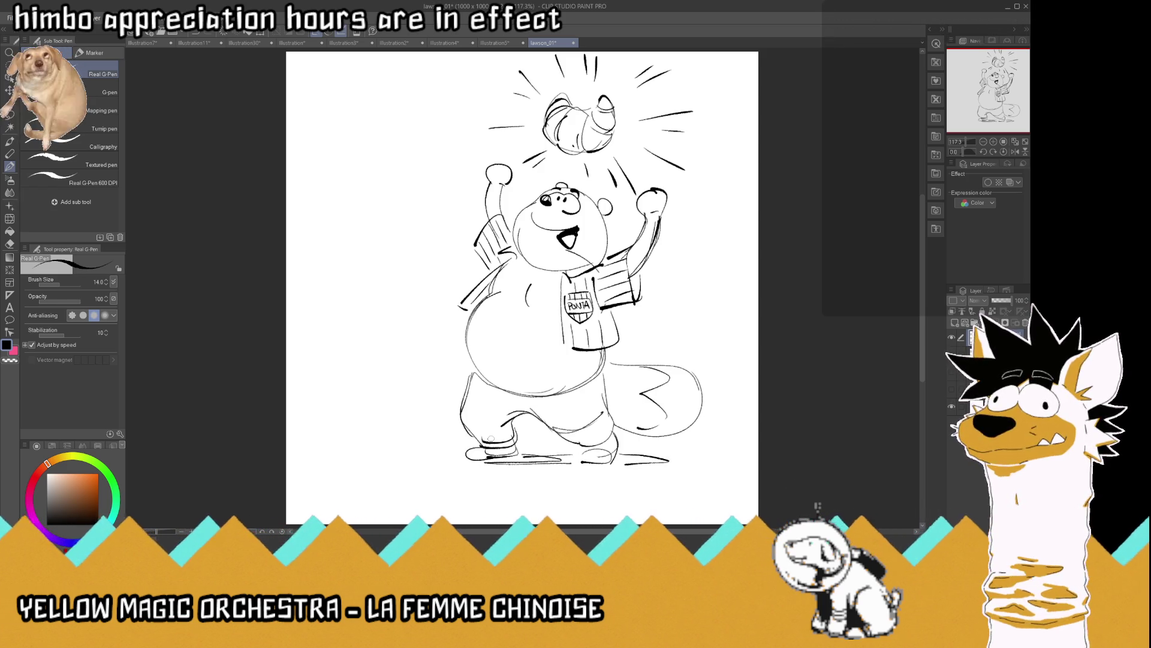
{"action": "key", "text": "k"}
{"action": "left_click_drag", "start_coordinate": [664, 400], "coordinate": [636, 434]}
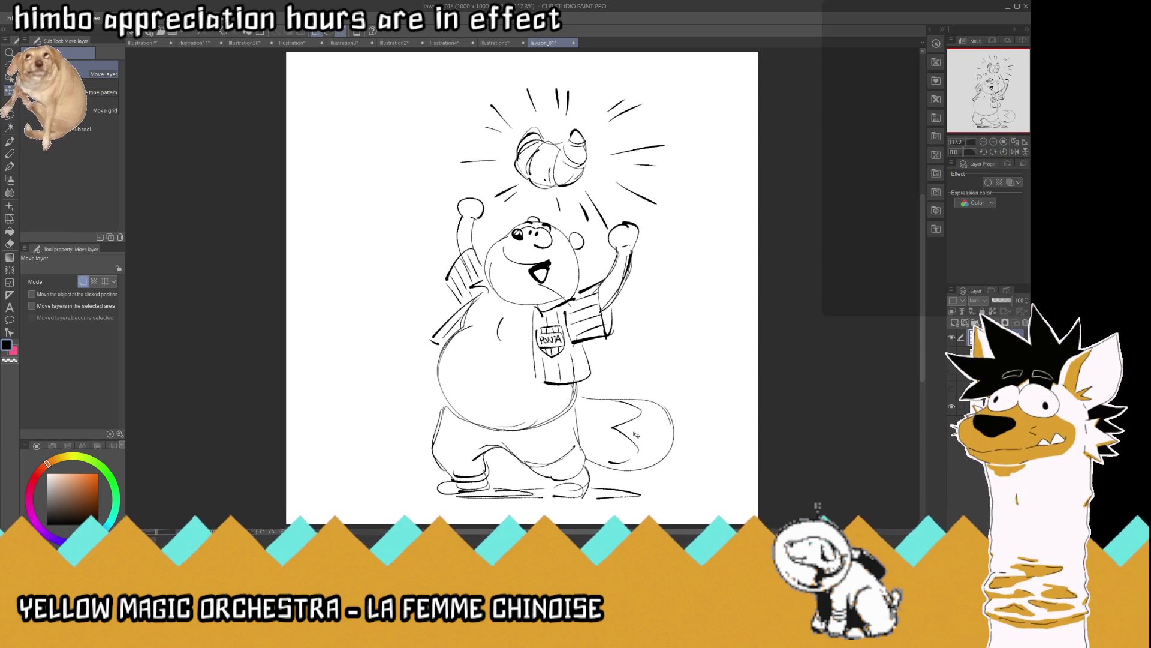
Darken the belly's lower outline and draw a navel on the belly
{"action": "left_click", "coordinate": [10, 167]}
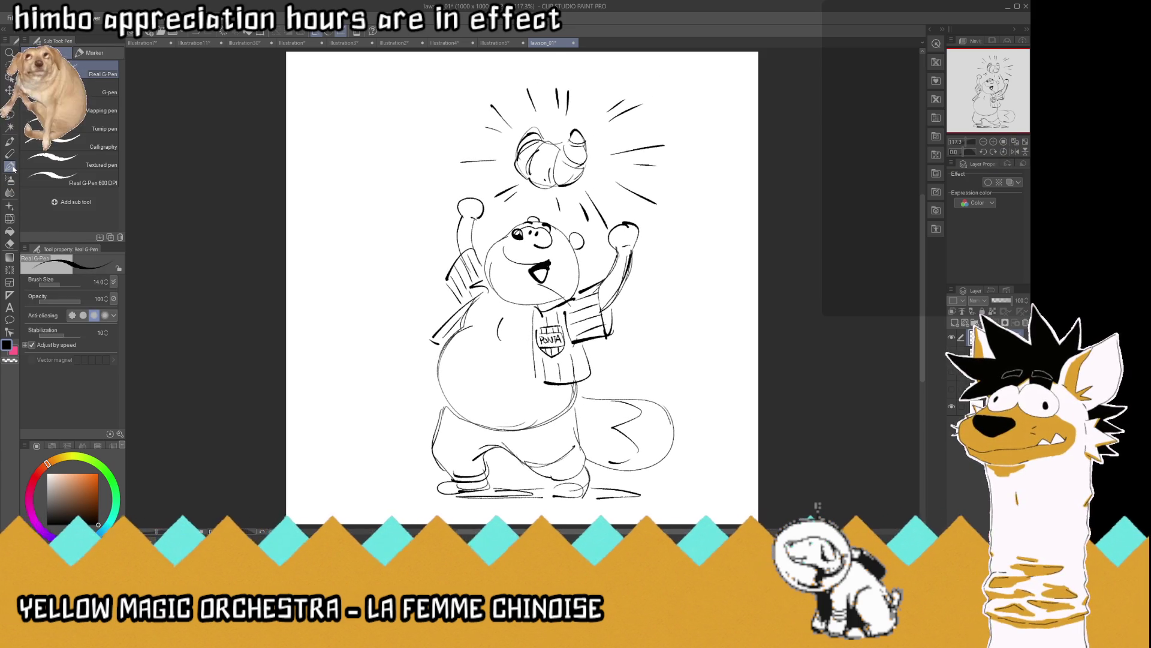
{"action": "mouse_move", "coordinate": [561, 408]}
{"action": "left_mouse_down"}
{"action": "mouse_move", "coordinate": [538, 426]}
{"action": "mouse_move", "coordinate": [473, 427]}
{"action": "mouse_move", "coordinate": [434, 384]}
{"action": "mouse_move", "coordinate": [449, 341]}
{"action": "left_mouse_up"}
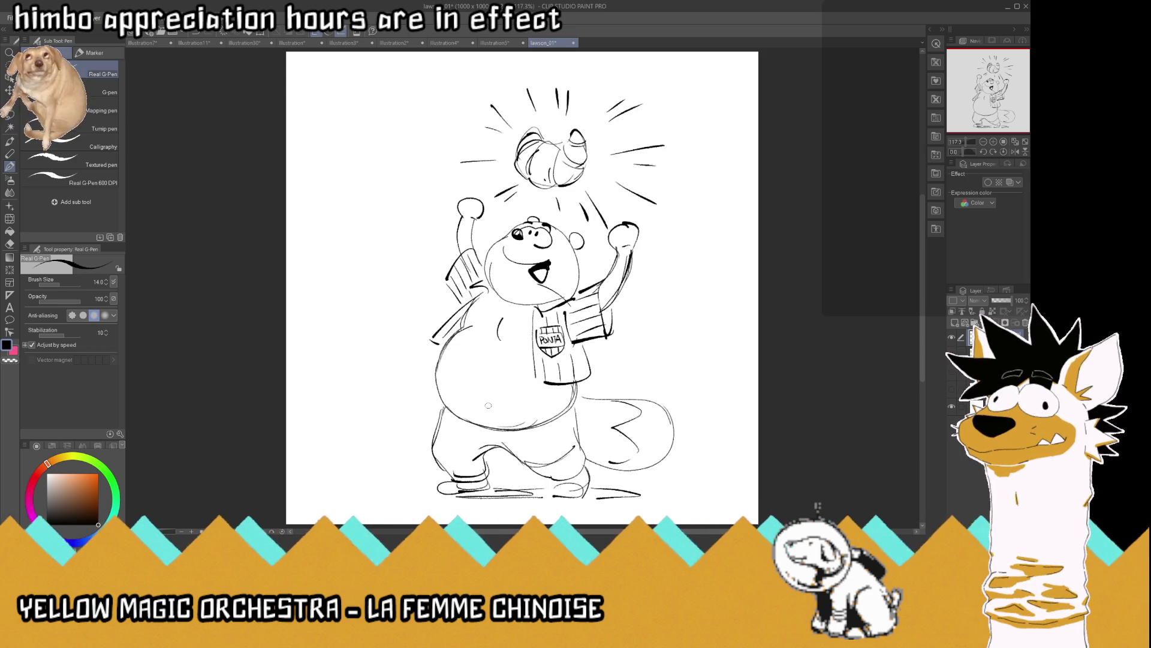
{"action": "mouse_move", "coordinate": [467, 386]}
{"action": "left_mouse_down"}
{"action": "mouse_move", "coordinate": [469, 403]}
{"action": "mouse_move", "coordinate": [456, 399]}
{"action": "mouse_move", "coordinate": [469, 403]}
{"action": "left_mouse_up"}
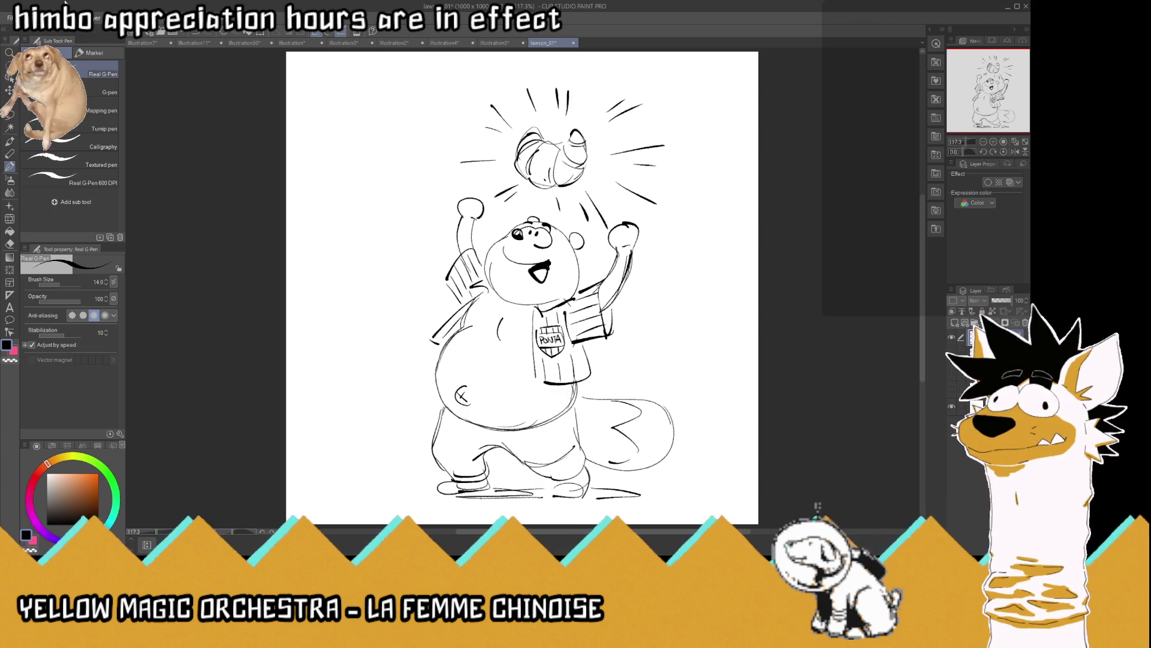
Shift the tanuki sketch slightly left and save the file
{"action": "key", "text": "k"}
{"action": "left_click_drag", "start_coordinate": [533, 236], "coordinate": [509, 234]}
{"action": "key", "text": "ctrl+s"}
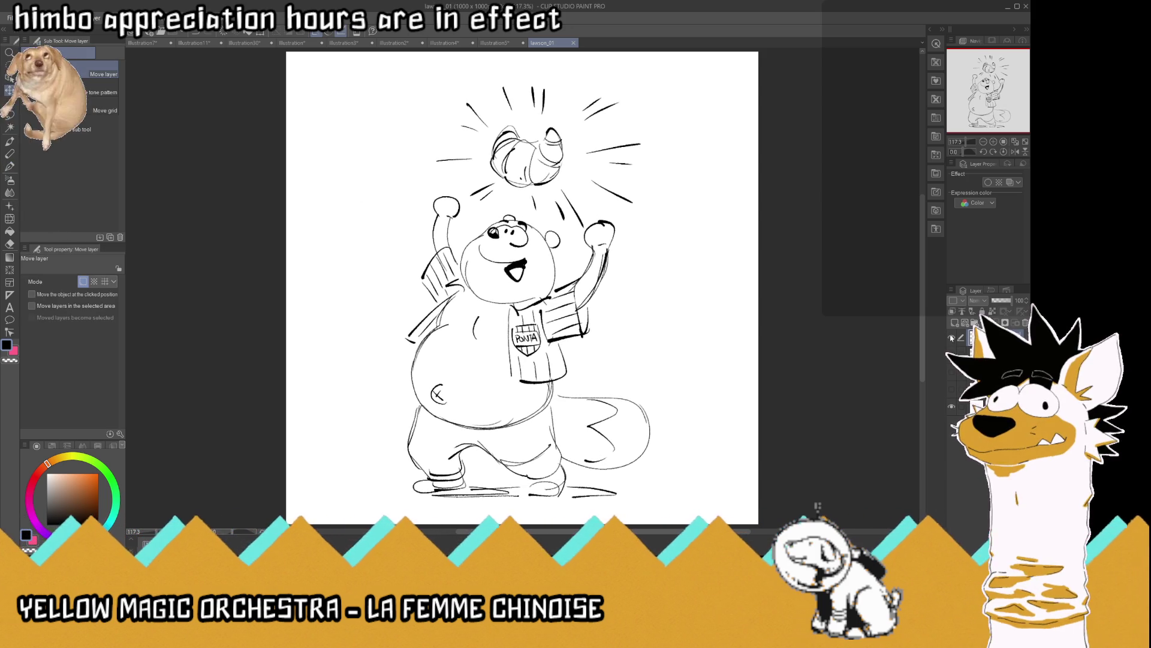
Hide the tanuki and cheering-character sketches, then start the new body's bottom curve
{"action": "left_click", "coordinate": [954, 339]}
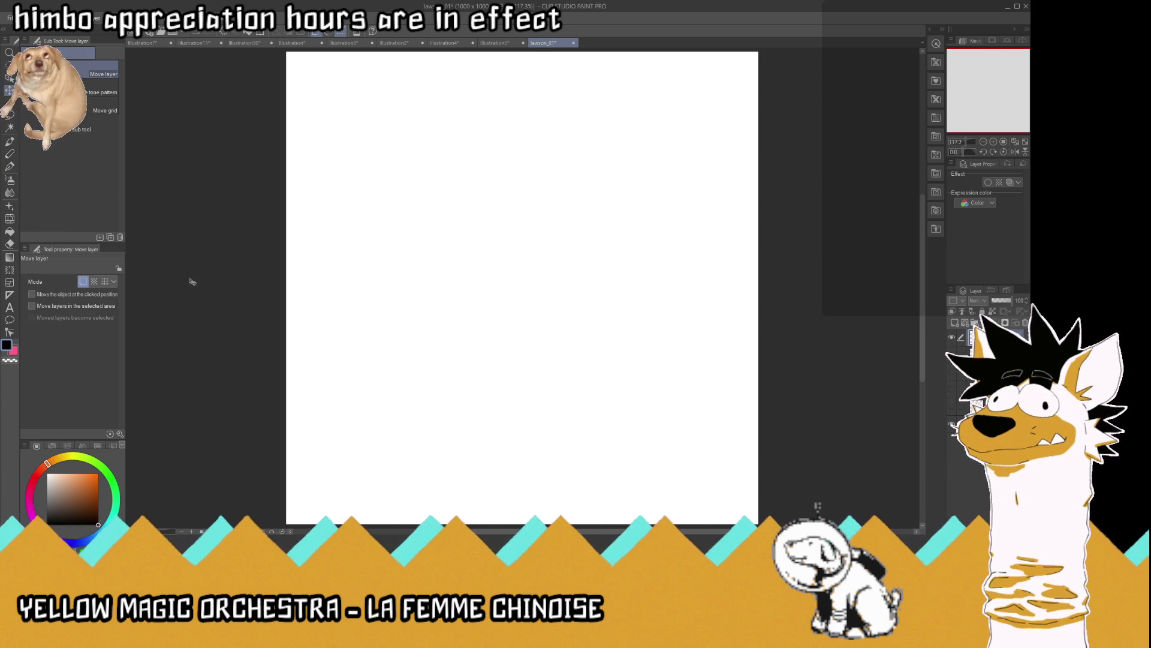
{"action": "left_click", "coordinate": [11, 168]}
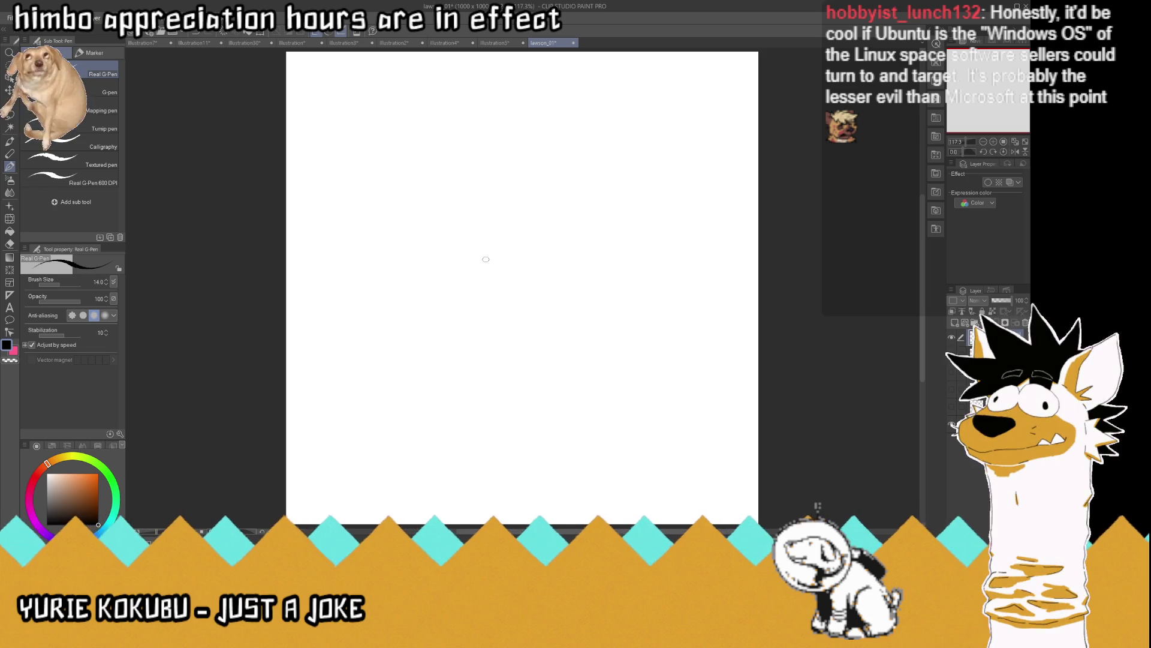
{"action": "left_click", "coordinate": [952, 356]}
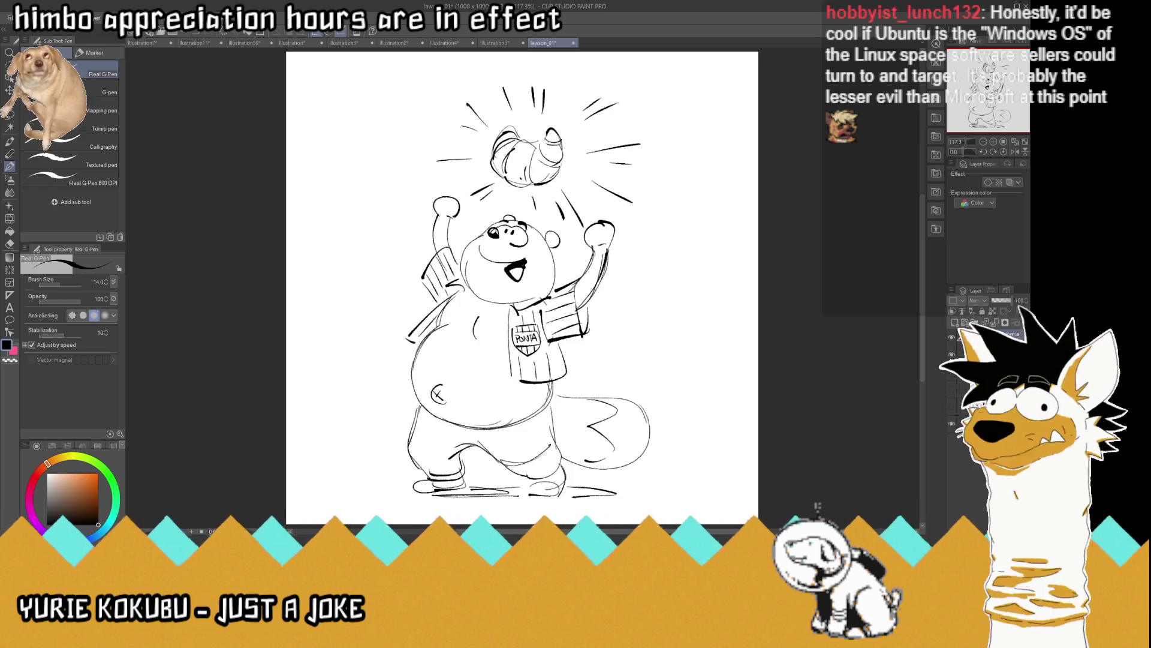
{"action": "left_click", "coordinate": [952, 355]}
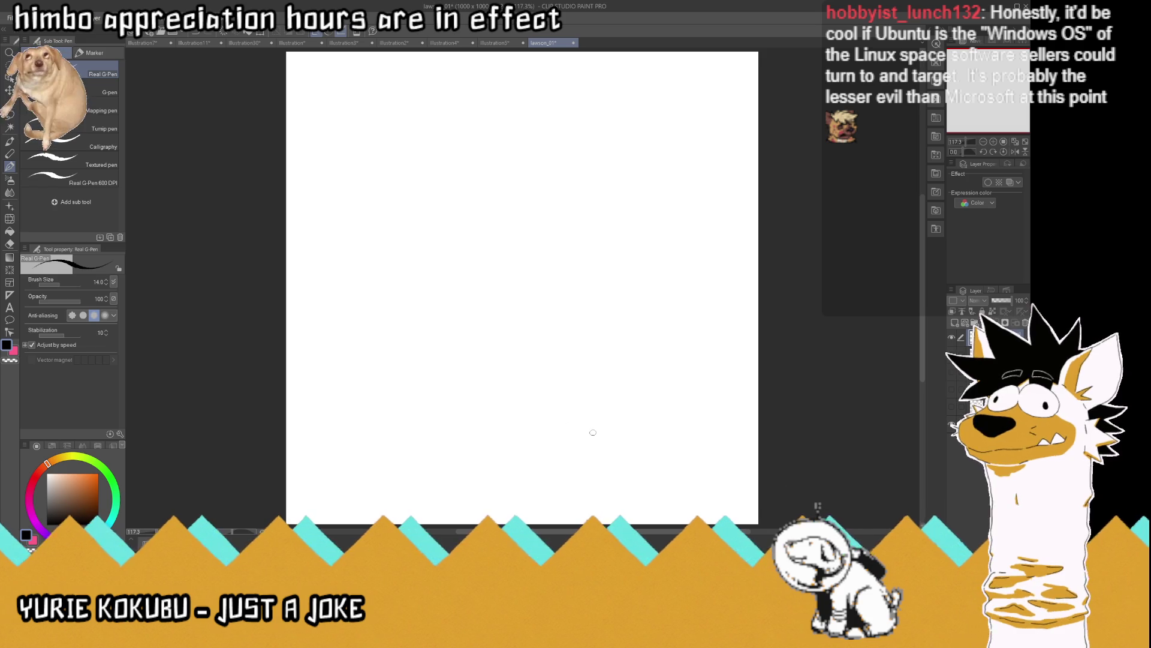
{"action": "mouse_move", "coordinate": [599, 435]}
{"action": "left_mouse_down"}
{"action": "mouse_move", "coordinate": [523, 457]}
{"action": "mouse_move", "coordinate": [447, 409]}
{"action": "left_mouse_up"}
Sketch both sides and the upper bulge of the chubby pear-shaped body
{"action": "mouse_move", "coordinate": [547, 456]}
{"action": "left_mouse_down"}
{"action": "mouse_move", "coordinate": [612, 429]}
{"action": "mouse_move", "coordinate": [583, 328]}
{"action": "left_mouse_up"}
{"action": "mouse_move", "coordinate": [493, 448]}
{"action": "left_mouse_down"}
{"action": "mouse_move", "coordinate": [446, 415]}
{"action": "mouse_move", "coordinate": [454, 354]}
{"action": "left_mouse_up"}
{"action": "mouse_move", "coordinate": [449, 398]}
{"action": "left_mouse_down"}
{"action": "mouse_move", "coordinate": [444, 340]}
{"action": "mouse_move", "coordinate": [461, 285]}
{"action": "mouse_move", "coordinate": [521, 259]}
{"action": "left_mouse_up"}
{"action": "left_click_drag", "start_coordinate": [539, 344], "coordinate": [549, 296]}
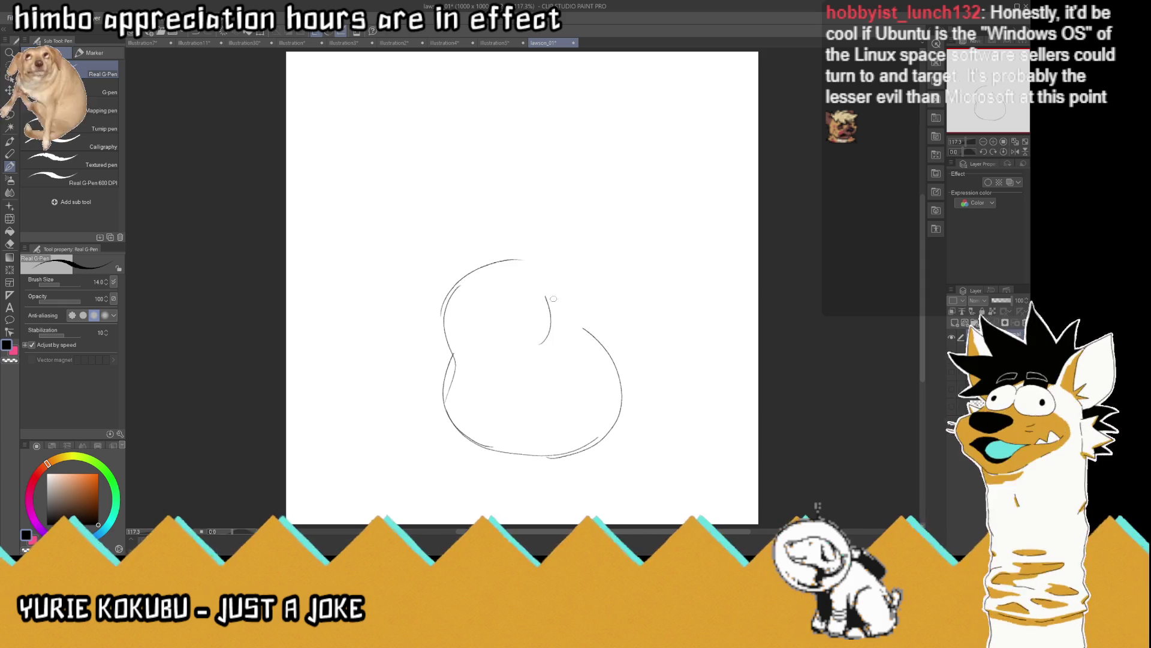
{"action": "left_click_drag", "start_coordinate": [592, 331], "coordinate": [572, 281]}
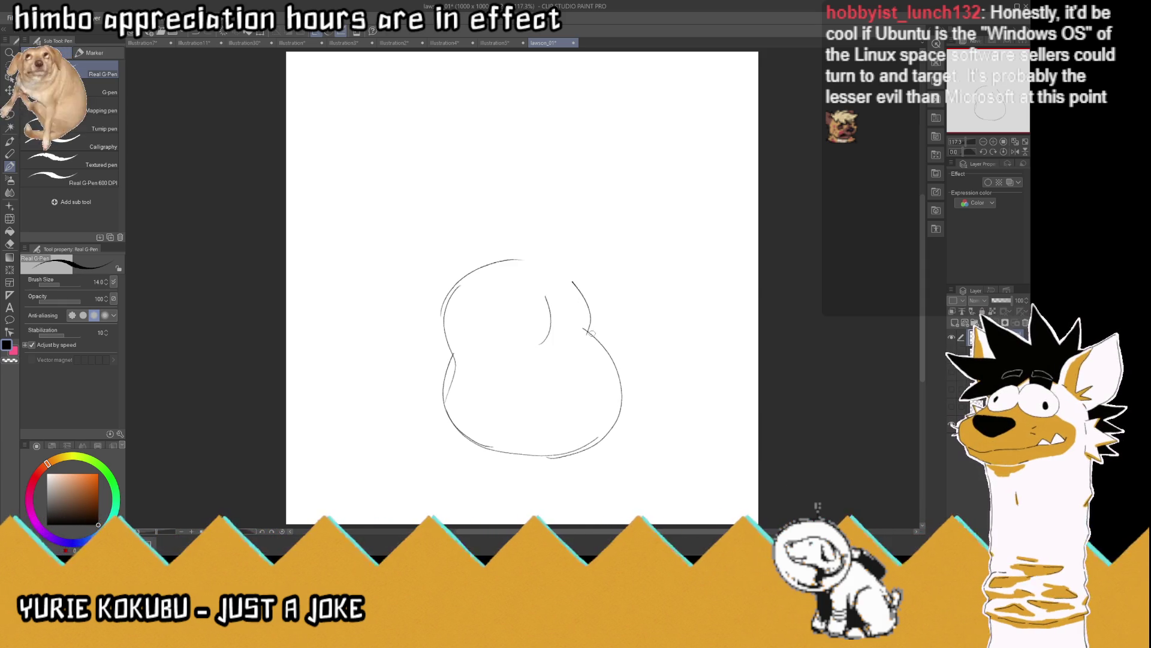
{"action": "mouse_move", "coordinate": [591, 336]}
{"action": "left_mouse_down"}
{"action": "mouse_move", "coordinate": [542, 284]}
{"action": "mouse_move", "coordinate": [474, 262]}
{"action": "left_mouse_up"}
Outline the round head with a mouth, pupils and an eyebrow
{"action": "mouse_move", "coordinate": [450, 347]}
{"action": "left_mouse_down"}
{"action": "mouse_move", "coordinate": [481, 254]}
{"action": "mouse_move", "coordinate": [471, 202]}
{"action": "mouse_move", "coordinate": [558, 190]}
{"action": "mouse_move", "coordinate": [570, 209]}
{"action": "mouse_move", "coordinate": [556, 187]}
{"action": "mouse_move", "coordinate": [578, 247]}
{"action": "mouse_move", "coordinate": [536, 283]}
{"action": "left_mouse_up"}
{"action": "mouse_move", "coordinate": [550, 242]}
{"action": "left_mouse_down"}
{"action": "mouse_move", "coordinate": [530, 240]}
{"action": "mouse_move", "coordinate": [560, 211]}
{"action": "mouse_move", "coordinate": [563, 241]}
{"action": "mouse_move", "coordinate": [558, 198]}
{"action": "mouse_move", "coordinate": [571, 207]}
{"action": "left_mouse_up"}
{"action": "mouse_move", "coordinate": [496, 197]}
{"action": "left_mouse_down"}
{"action": "mouse_move", "coordinate": [474, 180]}
{"action": "mouse_move", "coordinate": [503, 190]}
{"action": "mouse_move", "coordinate": [553, 175]}
{"action": "left_mouse_up"}
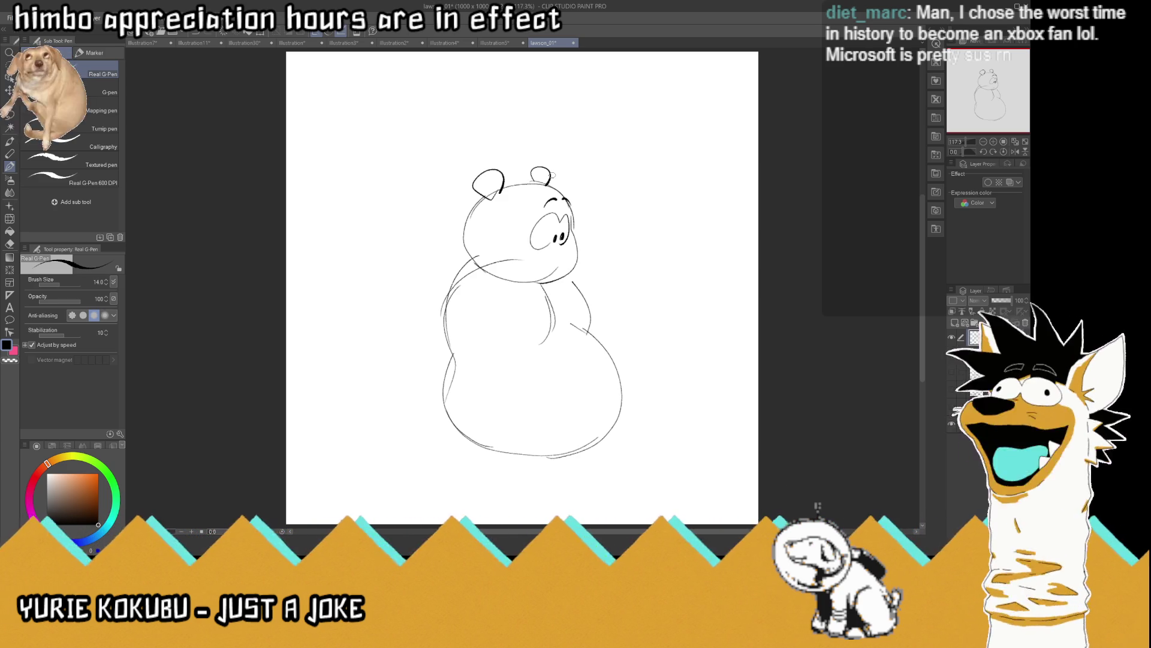
Erase the stray neck and chin strokes beneath the head
{"action": "mouse_move", "coordinate": [489, 259]}
{"action": "left_mouse_down"}
{"action": "mouse_move", "coordinate": [510, 258]}
{"action": "mouse_move", "coordinate": [467, 260]}
{"action": "mouse_move", "coordinate": [478, 279]}
{"action": "mouse_move", "coordinate": [452, 267]}
{"action": "mouse_move", "coordinate": [452, 329]}
{"action": "mouse_move", "coordinate": [471, 362]}
{"action": "left_mouse_up"}
{"action": "left_click_drag", "start_coordinate": [542, 285], "coordinate": [558, 334]}
{"action": "mouse_move", "coordinate": [527, 280]}
{"action": "left_mouse_down"}
{"action": "mouse_move", "coordinate": [573, 277]}
{"action": "mouse_move", "coordinate": [555, 275]}
{"action": "mouse_move", "coordinate": [556, 338]}
{"action": "left_mouse_up"}
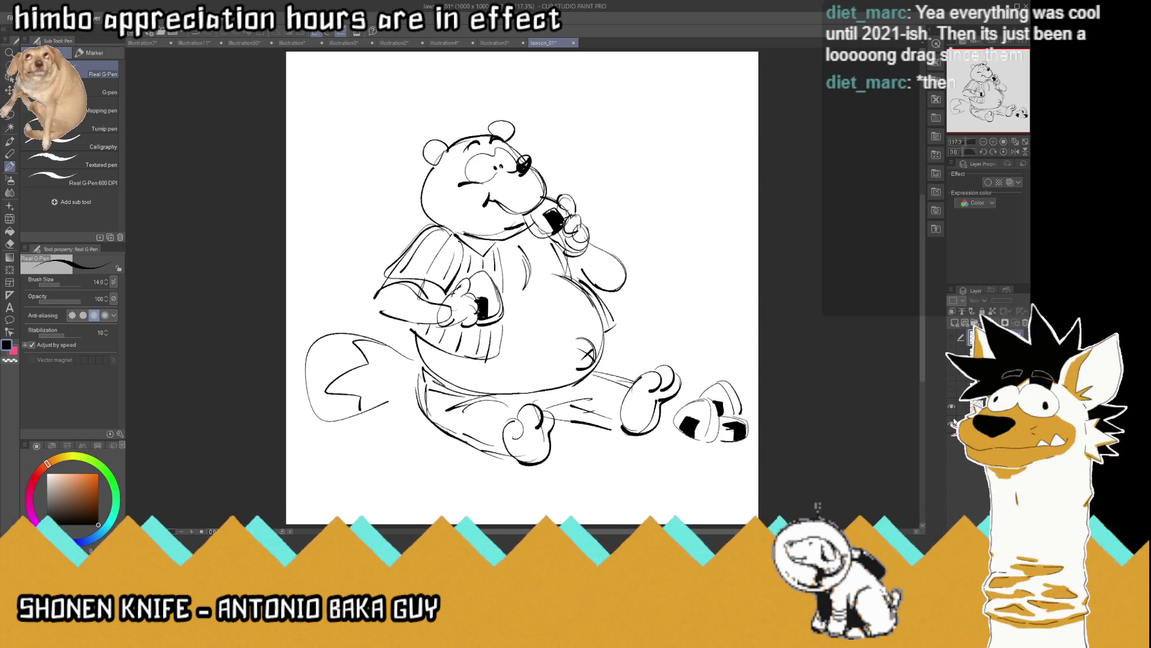
Hide the layer with the finished tanuki line drawing
{"action": "left_click", "coordinate": [953, 411]}
Show the rough body layer and draw the shoulder line and a V-shaped collar
{"action": "left_click", "coordinate": [953, 342]}
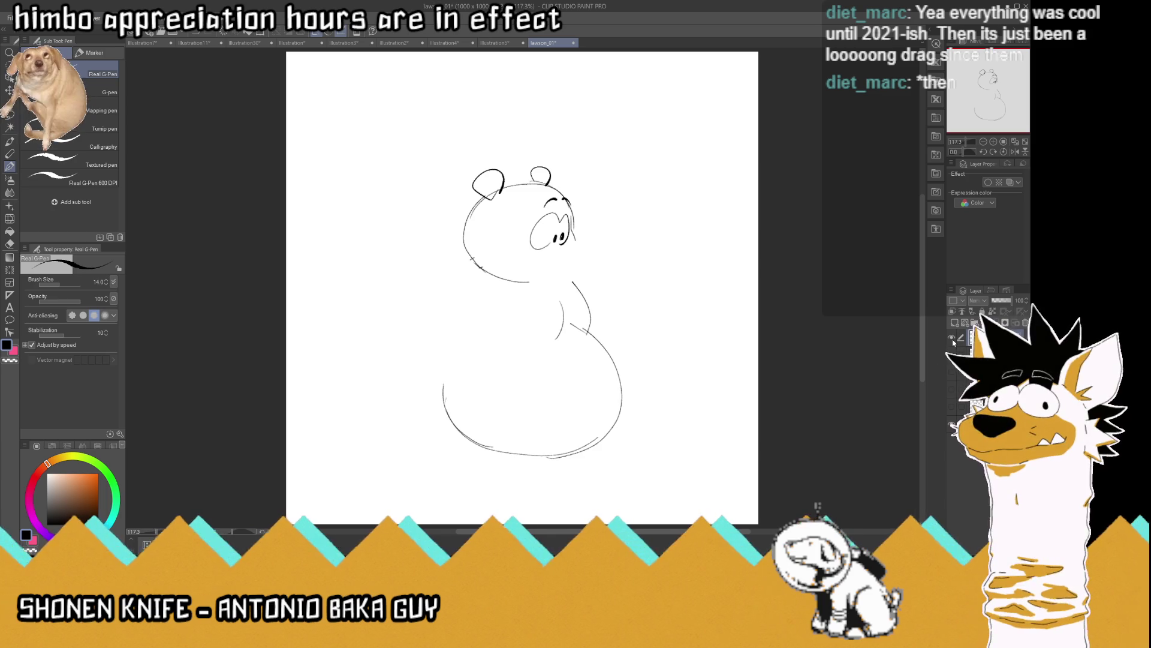
{"action": "mouse_move", "coordinate": [476, 267]}
{"action": "left_mouse_down"}
{"action": "mouse_move", "coordinate": [421, 301]}
{"action": "mouse_move", "coordinate": [496, 363]}
{"action": "mouse_move", "coordinate": [440, 361]}
{"action": "mouse_move", "coordinate": [443, 328]}
{"action": "mouse_move", "coordinate": [509, 361]}
{"action": "mouse_move", "coordinate": [475, 387]}
{"action": "mouse_move", "coordinate": [509, 366]}
{"action": "mouse_move", "coordinate": [491, 386]}
{"action": "left_mouse_up"}
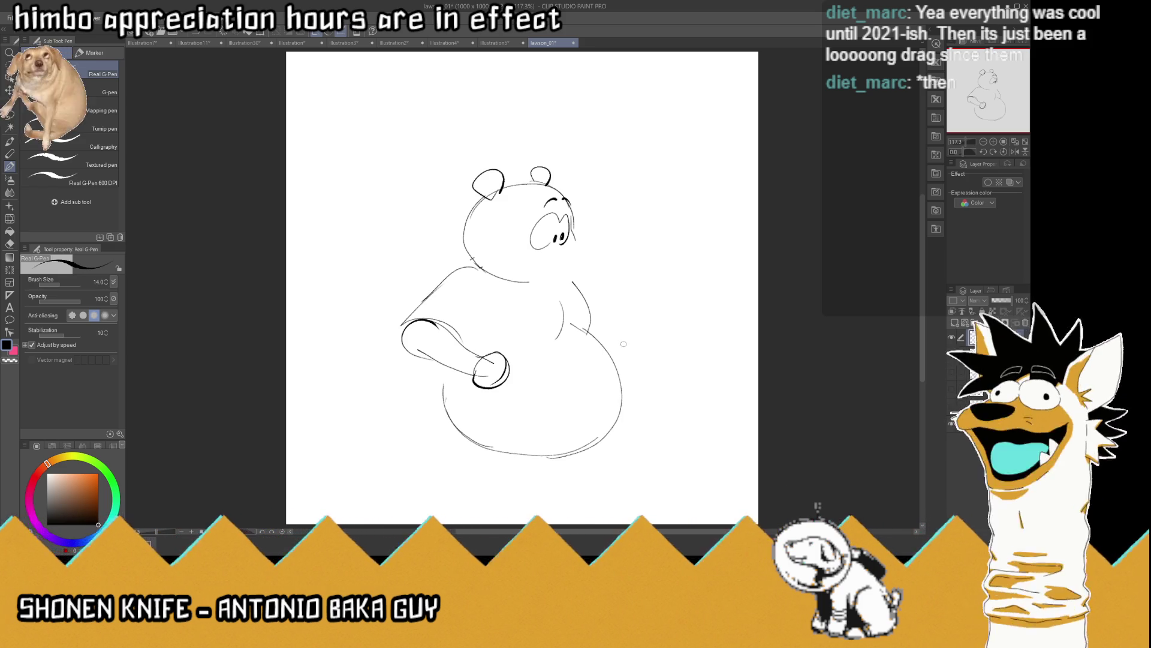
{"action": "left_click_drag", "start_coordinate": [618, 340], "coordinate": [626, 347]}
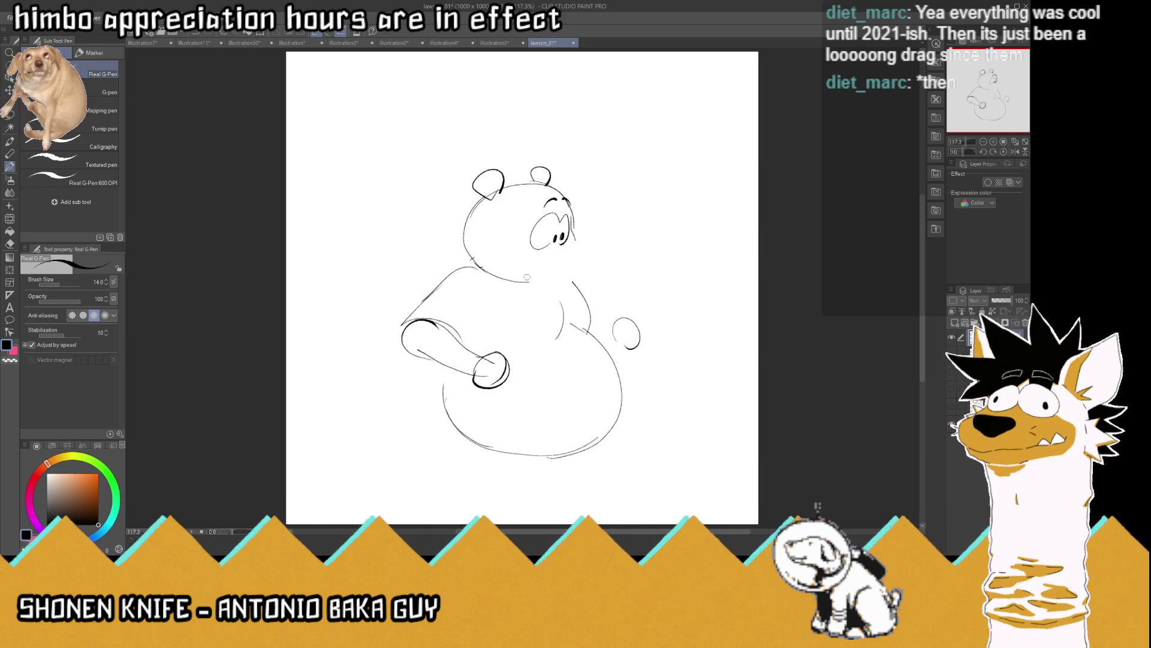
{"action": "mouse_move", "coordinate": [527, 292]}
{"action": "left_mouse_down"}
{"action": "mouse_move", "coordinate": [506, 306]}
{"action": "mouse_move", "coordinate": [511, 374]}
{"action": "mouse_move", "coordinate": [464, 409]}
{"action": "left_mouse_up"}
Erase the old hands, left-arm and collar strokes, and the torso line
{"action": "mouse_move", "coordinate": [495, 371]}
{"action": "left_mouse_down"}
{"action": "mouse_move", "coordinate": [464, 393]}
{"action": "mouse_move", "coordinate": [419, 308]}
{"action": "mouse_move", "coordinate": [416, 336]}
{"action": "left_mouse_up"}
{"action": "left_click_drag", "start_coordinate": [512, 313], "coordinate": [500, 307]}
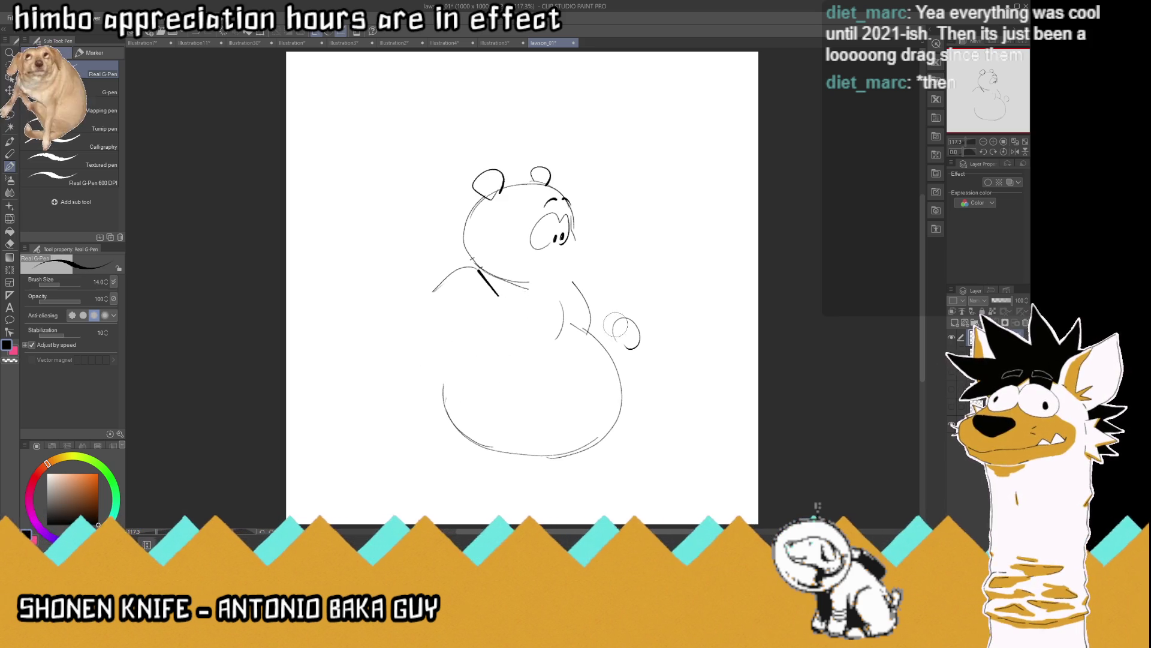
{"action": "left_click_drag", "start_coordinate": [611, 326], "coordinate": [617, 330]}
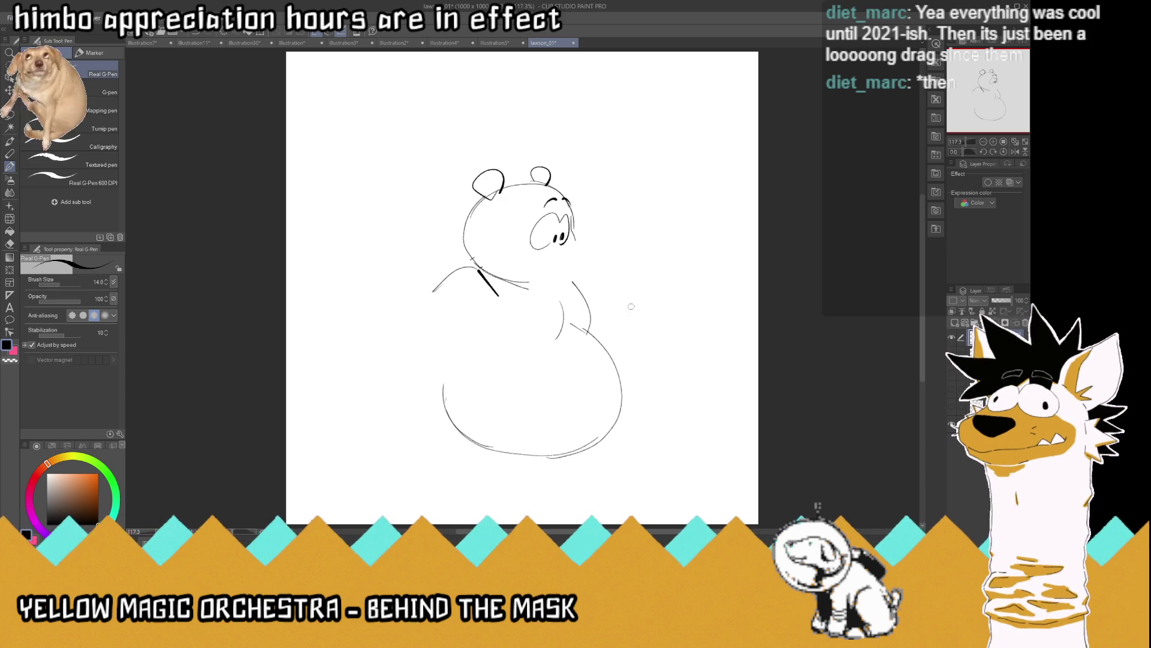
{"action": "left_click_drag", "start_coordinate": [561, 307], "coordinate": [561, 330]}
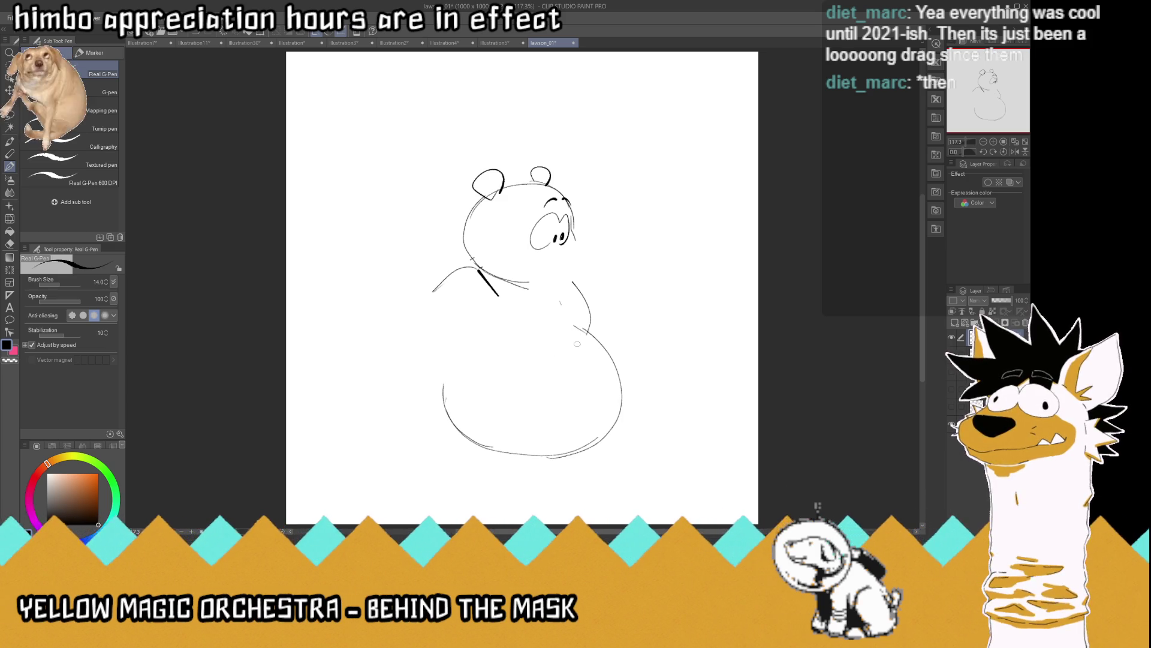
Redraw both arms with hands resting on the belly, shoulders and a sleeve fold
{"action": "mouse_move", "coordinate": [537, 328]}
{"action": "left_mouse_down"}
{"action": "mouse_move", "coordinate": [523, 339]}
{"action": "mouse_move", "coordinate": [549, 354]}
{"action": "mouse_move", "coordinate": [539, 328]}
{"action": "mouse_move", "coordinate": [607, 330]}
{"action": "mouse_move", "coordinate": [599, 347]}
{"action": "left_mouse_up"}
{"action": "mouse_move", "coordinate": [440, 325]}
{"action": "left_mouse_down"}
{"action": "mouse_move", "coordinate": [516, 337]}
{"action": "mouse_move", "coordinate": [507, 355]}
{"action": "mouse_move", "coordinate": [424, 346]}
{"action": "left_mouse_up"}
{"action": "left_click_drag", "start_coordinate": [466, 274], "coordinate": [424, 339]}
{"action": "mouse_move", "coordinate": [462, 317]}
{"action": "left_mouse_down"}
{"action": "mouse_move", "coordinate": [418, 322]}
{"action": "mouse_move", "coordinate": [468, 313]}
{"action": "mouse_move", "coordinate": [485, 327]}
{"action": "left_mouse_up"}
{"action": "mouse_move", "coordinate": [471, 270]}
{"action": "left_mouse_down"}
{"action": "mouse_move", "coordinate": [415, 324]}
{"action": "mouse_move", "coordinate": [421, 339]}
{"action": "left_mouse_up"}
{"action": "left_click_drag", "start_coordinate": [608, 324], "coordinate": [627, 346]}
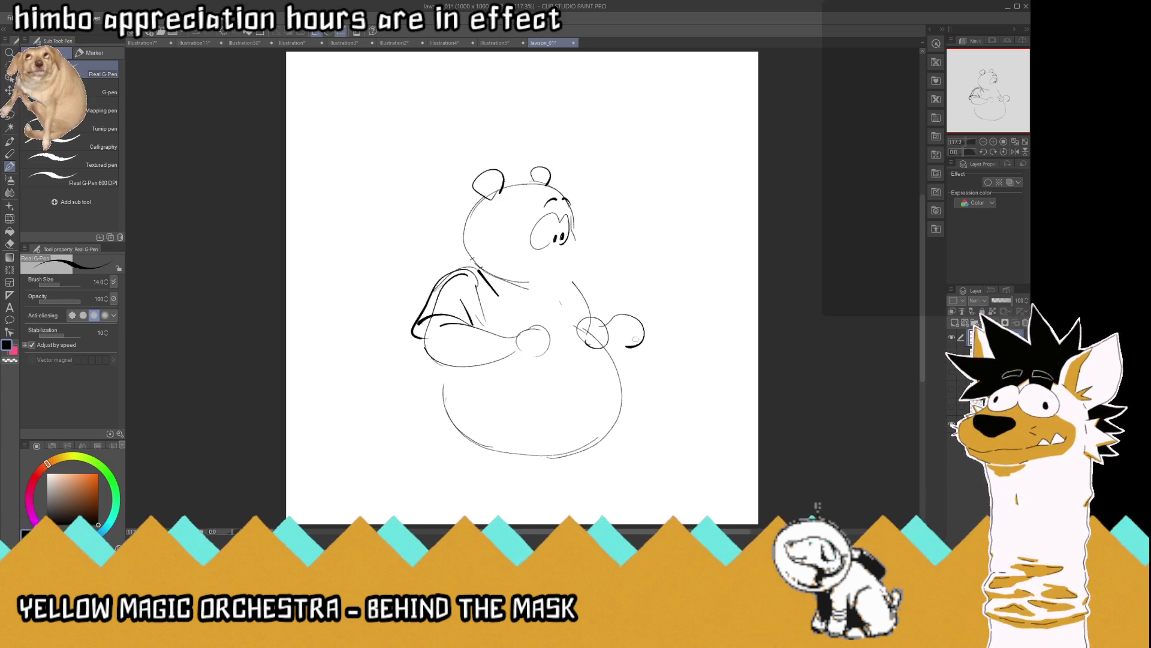
{"action": "left_click_drag", "start_coordinate": [615, 299], "coordinate": [643, 324]}
{"action": "left_click_drag", "start_coordinate": [580, 267], "coordinate": [615, 300]}
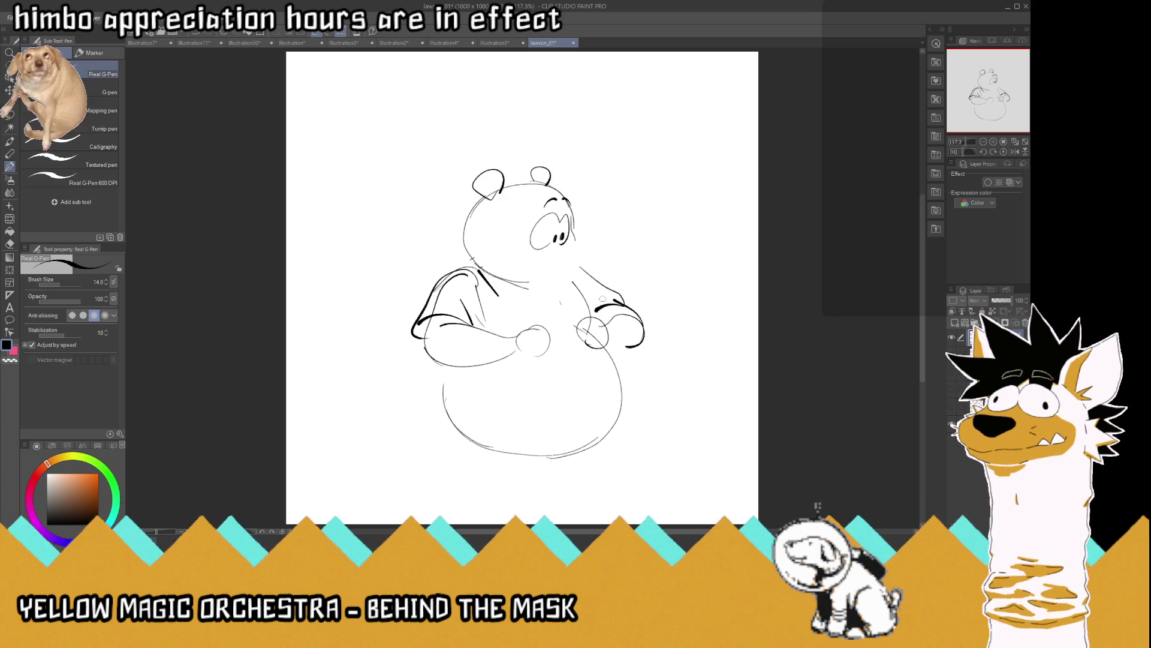
{"action": "mouse_move", "coordinate": [527, 294]}
{"action": "left_mouse_down"}
{"action": "mouse_move", "coordinate": [528, 329]}
{"action": "mouse_move", "coordinate": [525, 292]}
{"action": "mouse_move", "coordinate": [574, 310]}
{"action": "mouse_move", "coordinate": [590, 297]}
{"action": "left_mouse_up"}
{"action": "key", "text": "ctrl+z"}
Ink the snout, paws and belly lines, then shift the drawing up the page
{"action": "mouse_move", "coordinate": [577, 235]}
{"action": "left_mouse_down"}
{"action": "mouse_move", "coordinate": [589, 261]}
{"action": "mouse_move", "coordinate": [552, 290]}
{"action": "mouse_move", "coordinate": [591, 252]}
{"action": "mouse_move", "coordinate": [582, 250]}
{"action": "left_mouse_up"}
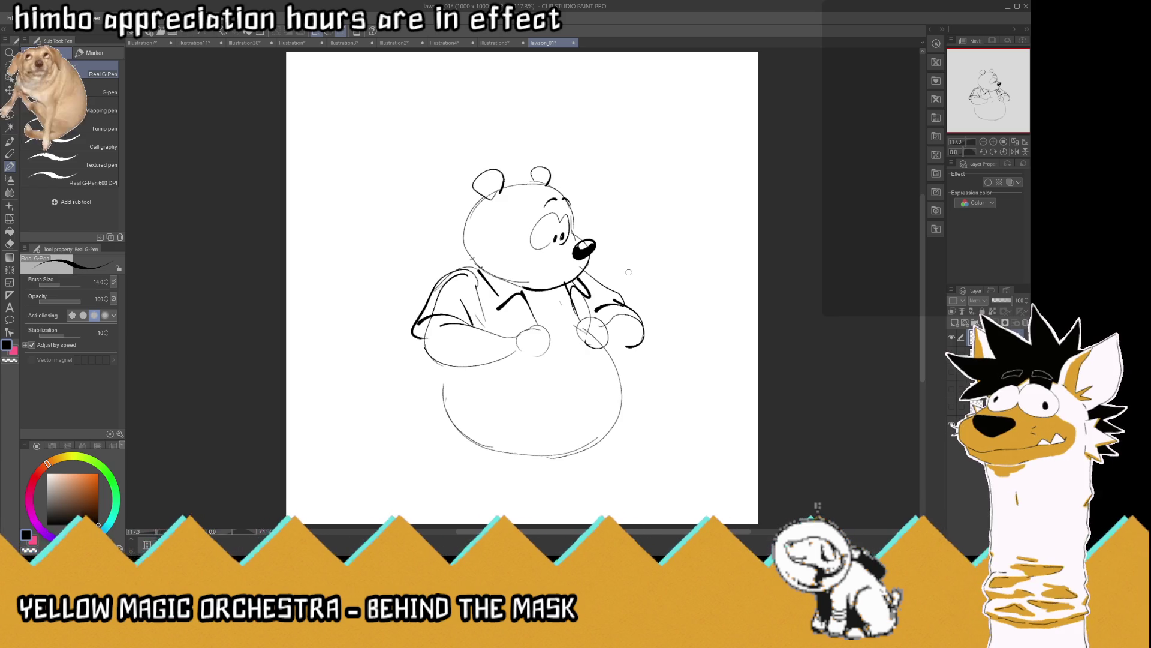
{"action": "mouse_move", "coordinate": [518, 333]}
{"action": "left_mouse_down"}
{"action": "mouse_move", "coordinate": [543, 355]}
{"action": "mouse_move", "coordinate": [517, 338]}
{"action": "mouse_move", "coordinate": [531, 355]}
{"action": "mouse_move", "coordinate": [520, 398]}
{"action": "mouse_move", "coordinate": [506, 382]}
{"action": "mouse_move", "coordinate": [519, 411]}
{"action": "mouse_move", "coordinate": [454, 405]}
{"action": "mouse_move", "coordinate": [432, 382]}
{"action": "left_mouse_up"}
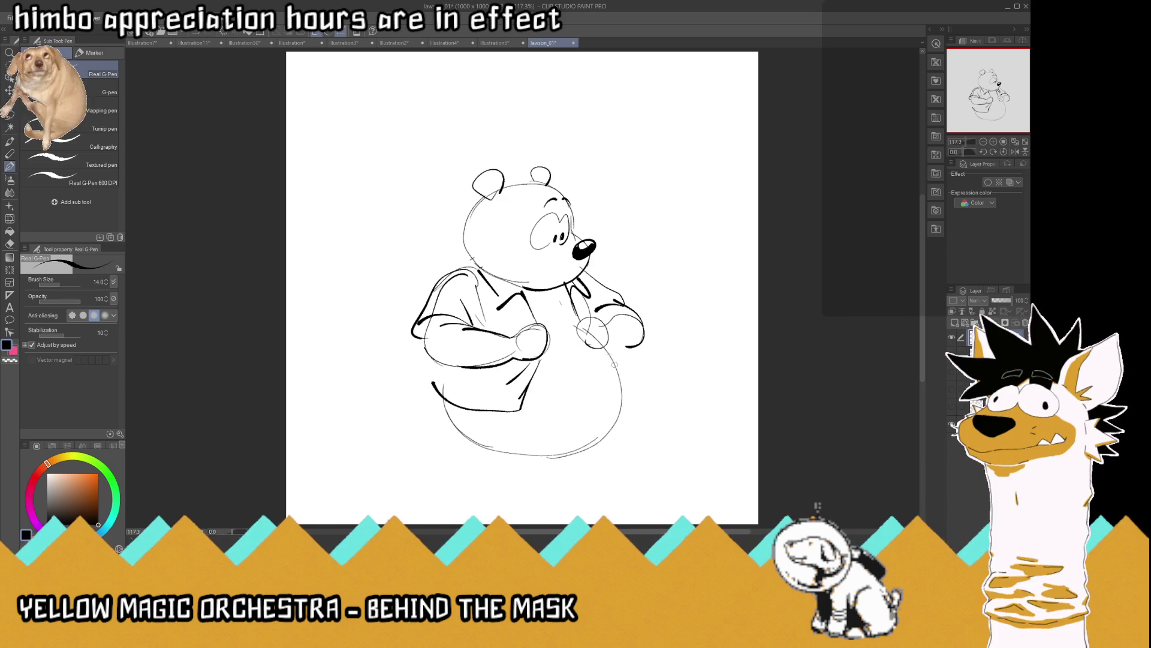
{"action": "left_click_drag", "start_coordinate": [613, 358], "coordinate": [568, 450]}
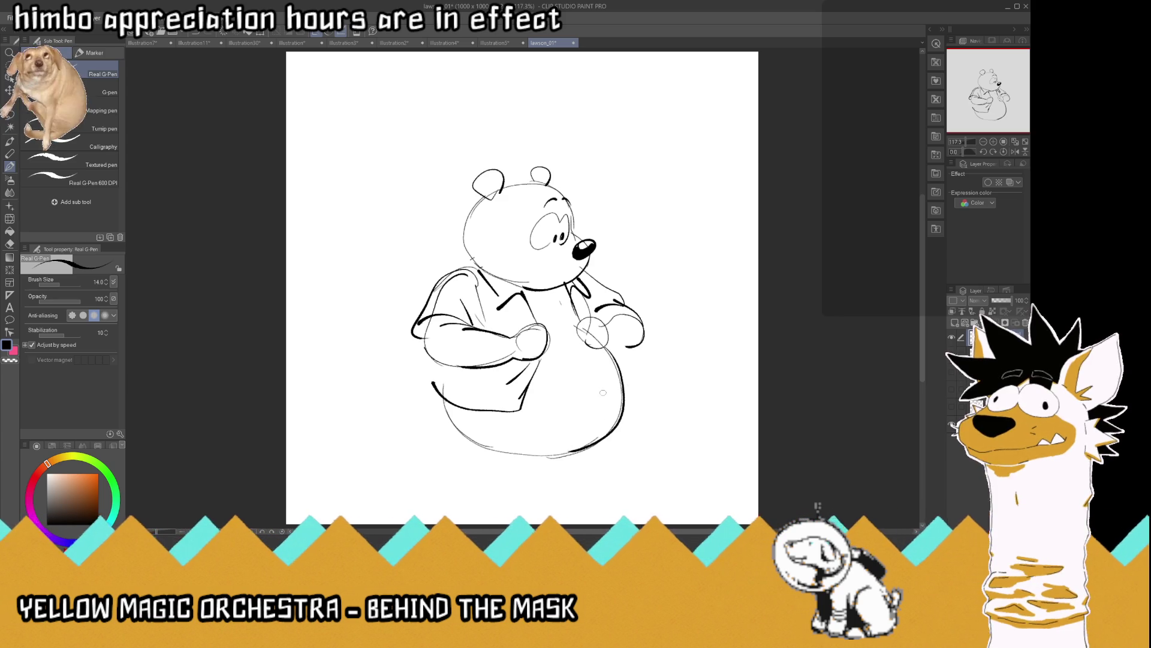
{"action": "mouse_move", "coordinate": [607, 387]}
{"action": "left_mouse_down"}
{"action": "mouse_move", "coordinate": [629, 401]}
{"action": "mouse_move", "coordinate": [605, 420]}
{"action": "left_mouse_up"}
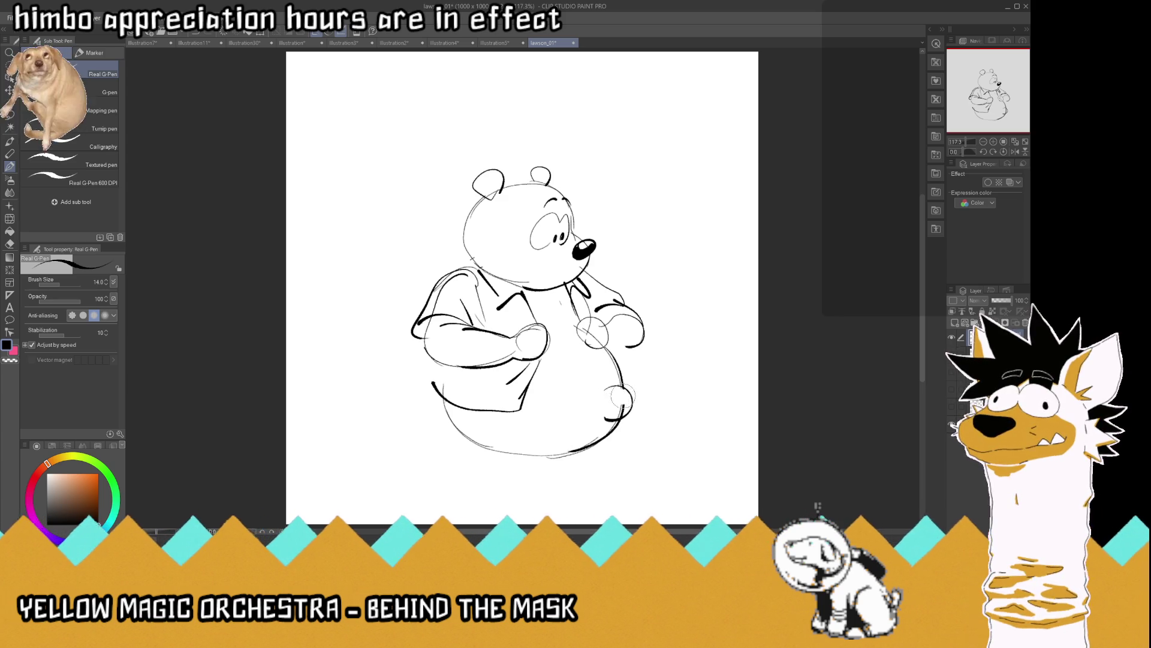
{"action": "mouse_move", "coordinate": [606, 386]}
{"action": "left_mouse_down"}
{"action": "mouse_move", "coordinate": [632, 392]}
{"action": "mouse_move", "coordinate": [598, 419]}
{"action": "mouse_move", "coordinate": [628, 403]}
{"action": "mouse_move", "coordinate": [620, 410]}
{"action": "left_mouse_up"}
{"action": "left_click_drag", "start_coordinate": [552, 296], "coordinate": [557, 340]}
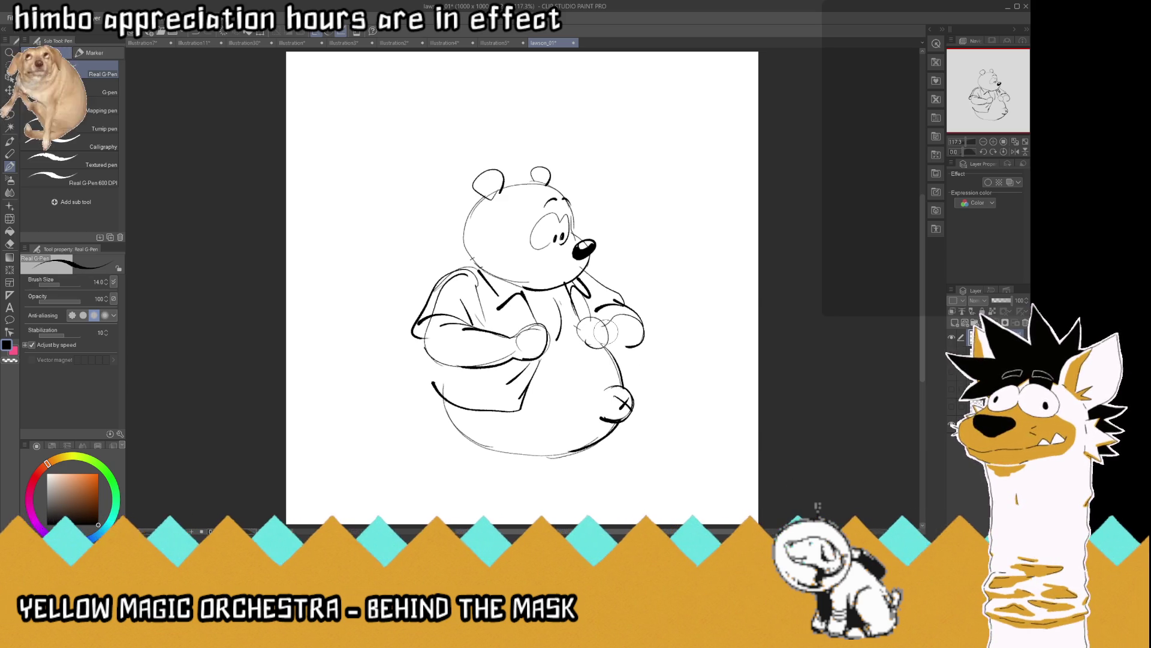
{"action": "mouse_move", "coordinate": [637, 316]}
{"action": "left_mouse_down"}
{"action": "mouse_move", "coordinate": [643, 341]}
{"action": "mouse_move", "coordinate": [614, 349]}
{"action": "mouse_move", "coordinate": [638, 383]}
{"action": "left_mouse_up"}
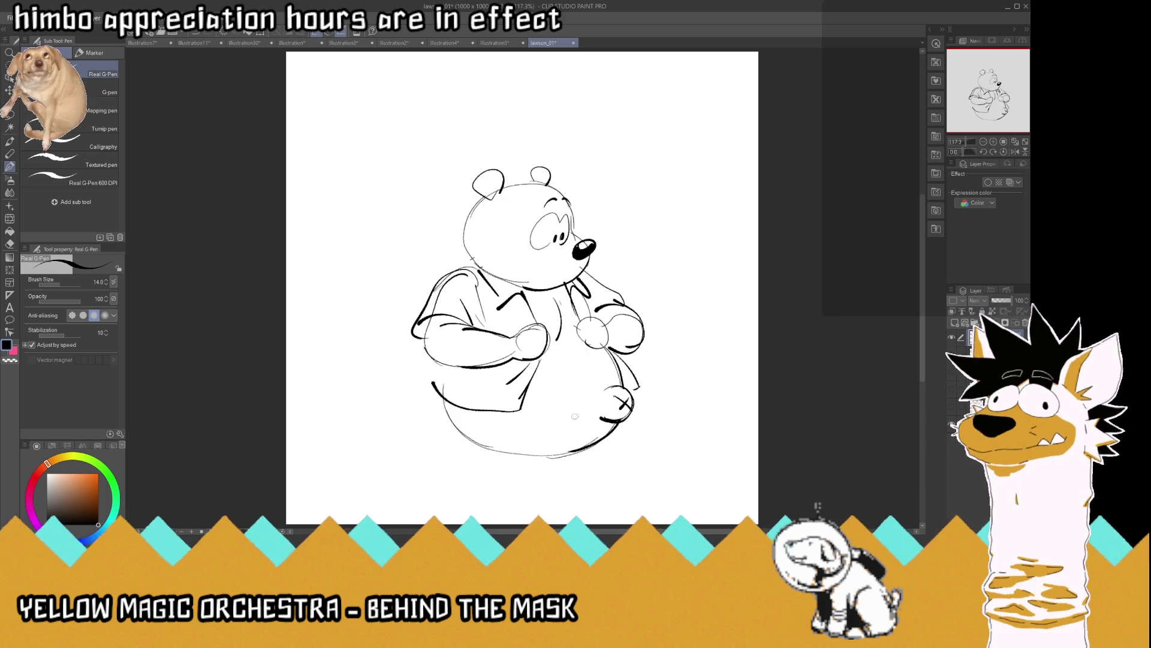
{"action": "key", "text": "k"}
{"action": "mouse_move", "coordinate": [610, 343]}
{"action": "left_mouse_down"}
{"action": "mouse_move", "coordinate": [596, 271]}
{"action": "mouse_move", "coordinate": [608, 294]}
{"action": "left_mouse_up"}
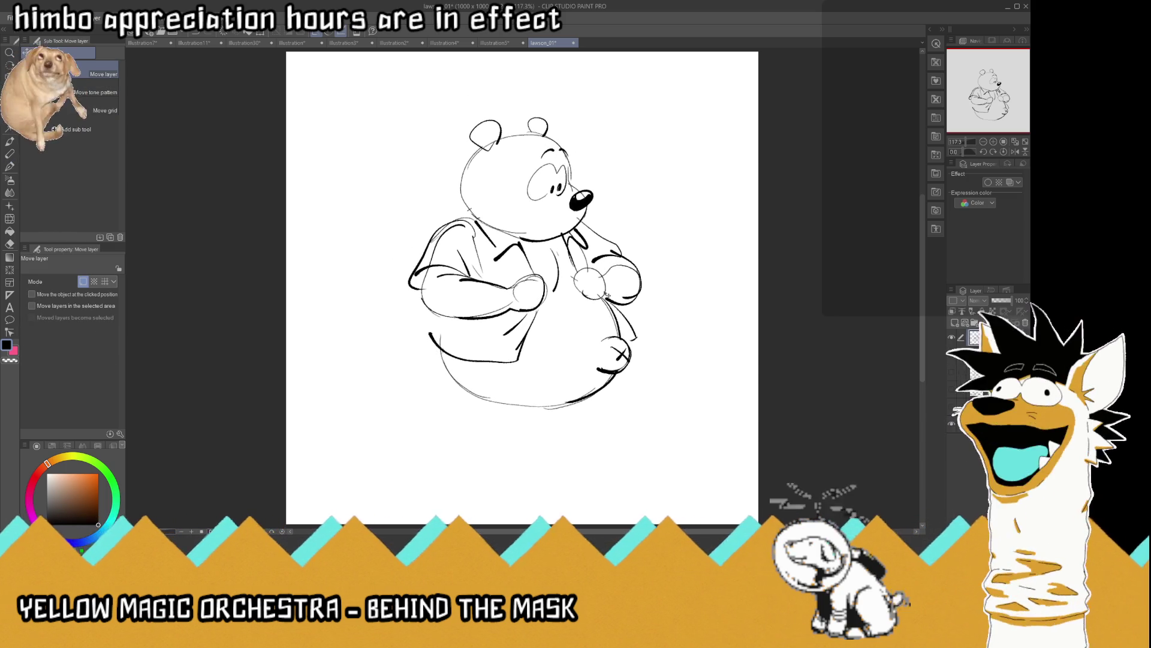
Ink the bear's left side and lower belly curve, and start the trouser waistline
{"action": "left_click", "coordinate": [11, 167]}
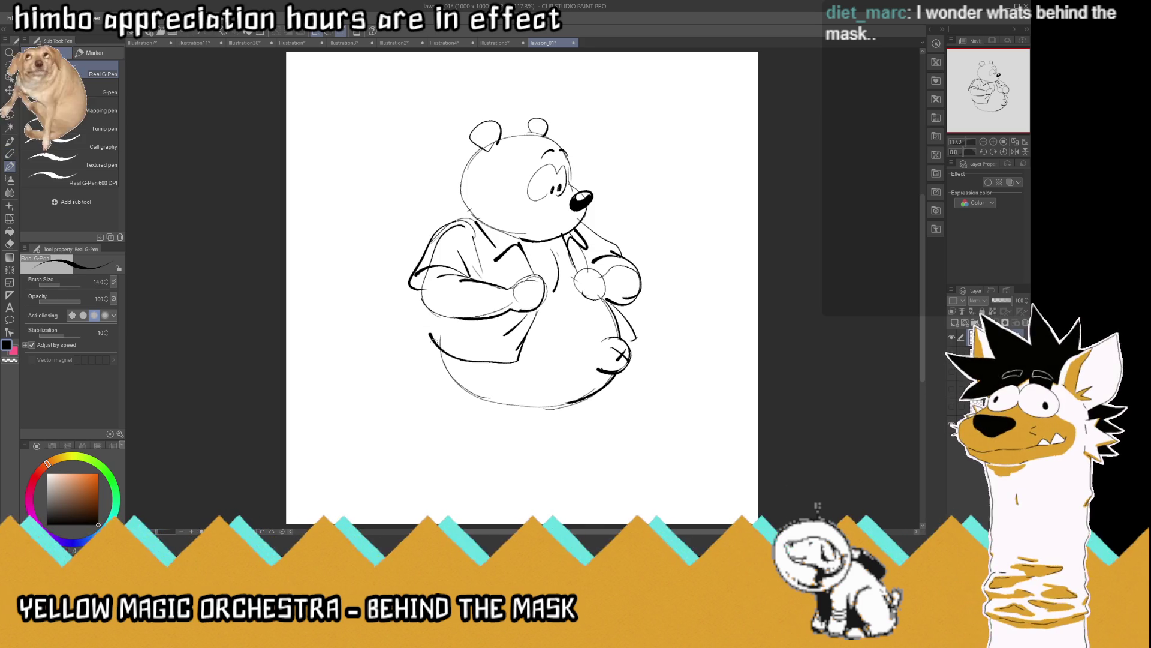
{"action": "left_click_drag", "start_coordinate": [429, 335], "coordinate": [430, 313]}
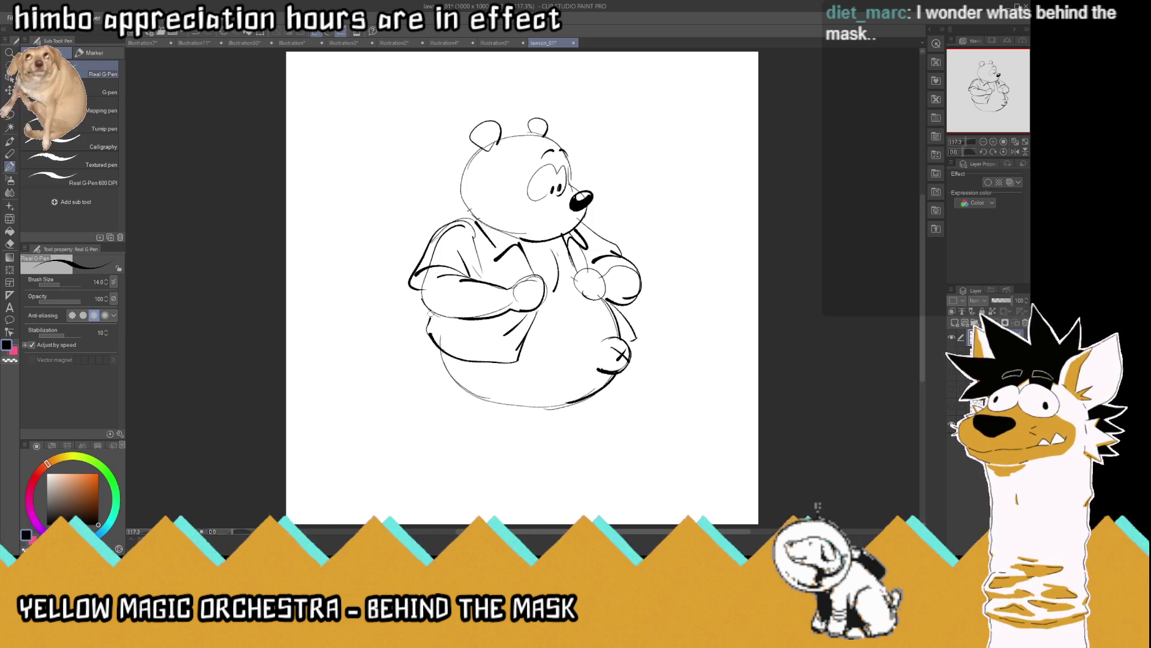
{"action": "mouse_move", "coordinate": [583, 400]}
{"action": "left_mouse_down"}
{"action": "mouse_move", "coordinate": [465, 396]}
{"action": "mouse_move", "coordinate": [449, 379]}
{"action": "left_mouse_up"}
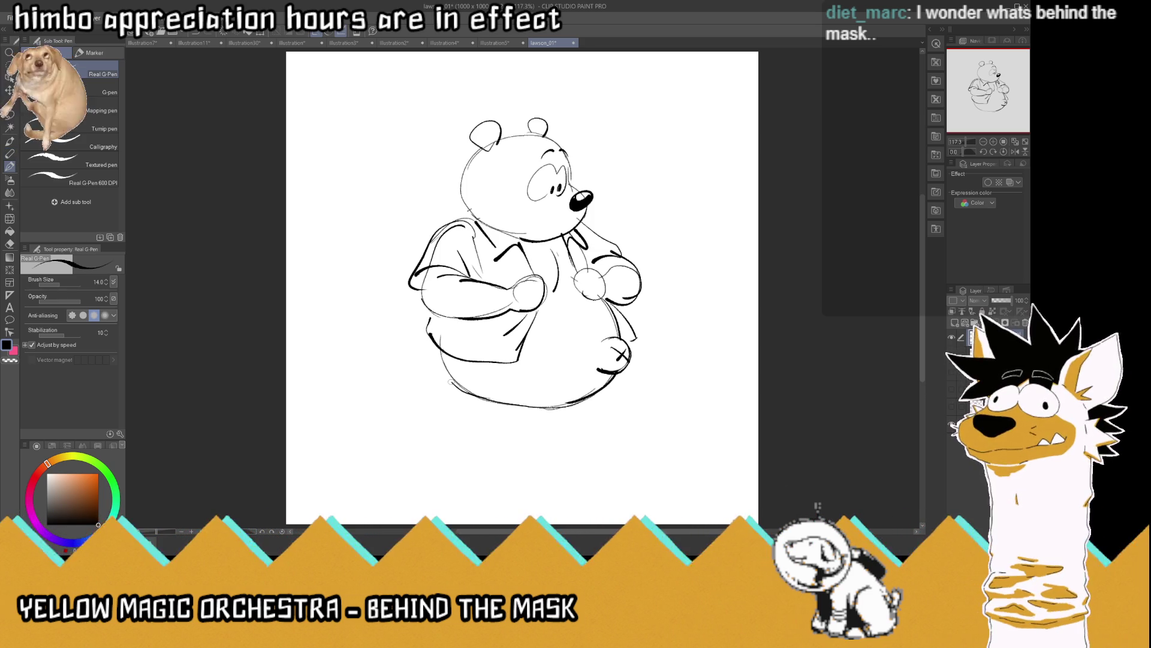
{"action": "mouse_move", "coordinate": [573, 405]}
{"action": "left_mouse_down"}
{"action": "mouse_move", "coordinate": [587, 400]}
{"action": "mouse_move", "coordinate": [609, 426]}
{"action": "mouse_move", "coordinate": [523, 414]}
{"action": "mouse_move", "coordinate": [591, 399]}
{"action": "mouse_move", "coordinate": [596, 411]}
{"action": "mouse_move", "coordinate": [523, 421]}
{"action": "mouse_move", "coordinate": [452, 385]}
{"action": "mouse_move", "coordinate": [445, 392]}
{"action": "left_mouse_up"}
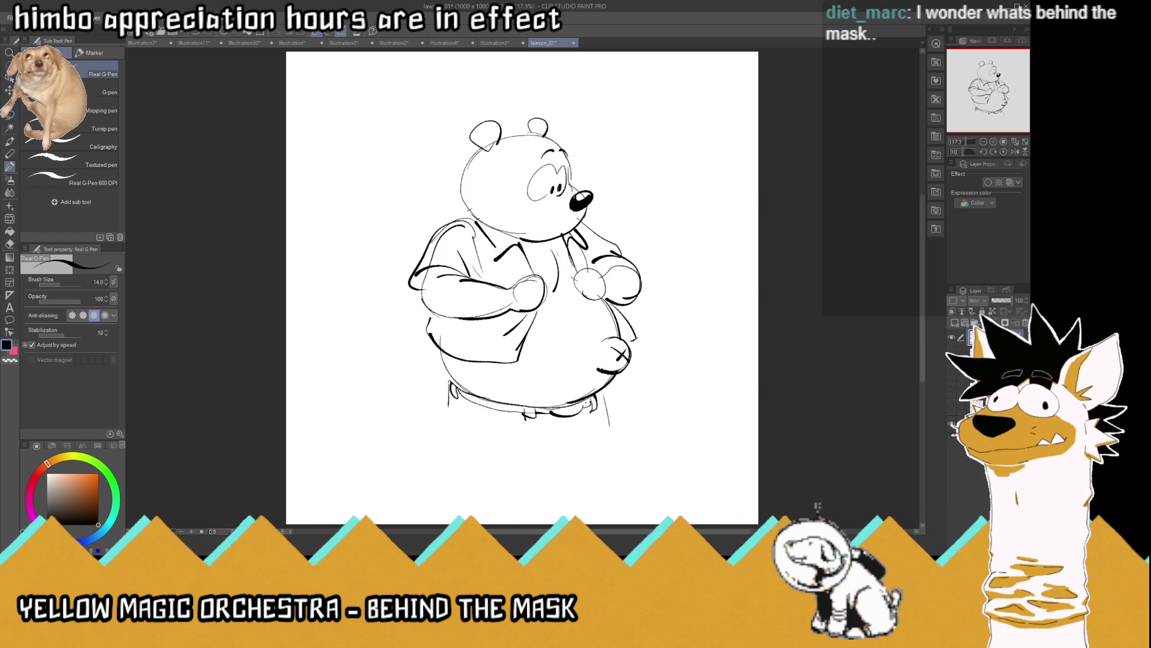
{"action": "mouse_move", "coordinate": [514, 419]}
{"action": "left_mouse_down"}
{"action": "mouse_move", "coordinate": [453, 409]}
{"action": "mouse_move", "coordinate": [458, 427]}
{"action": "left_mouse_up"}
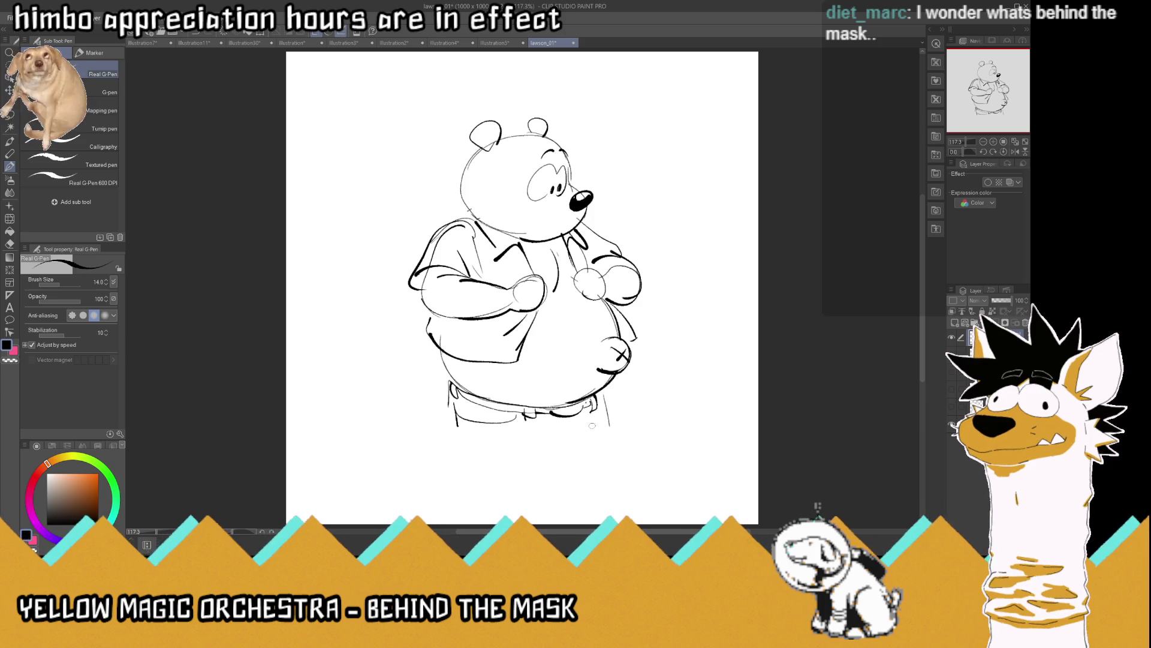
Draw the belt, both trouser legs and the feet below the belly
{"action": "mouse_move", "coordinate": [599, 405]}
{"action": "left_mouse_down"}
{"action": "mouse_move", "coordinate": [608, 395]}
{"action": "mouse_move", "coordinate": [615, 436]}
{"action": "mouse_move", "coordinate": [567, 433]}
{"action": "mouse_move", "coordinate": [594, 430]}
{"action": "left_mouse_up"}
{"action": "mouse_move", "coordinate": [564, 446]}
{"action": "left_mouse_down"}
{"action": "mouse_move", "coordinate": [604, 446]}
{"action": "mouse_move", "coordinate": [562, 438]}
{"action": "left_mouse_up"}
{"action": "left_click_drag", "start_coordinate": [561, 442], "coordinate": [539, 474]}
{"action": "left_click_drag", "start_coordinate": [465, 467], "coordinate": [537, 474]}
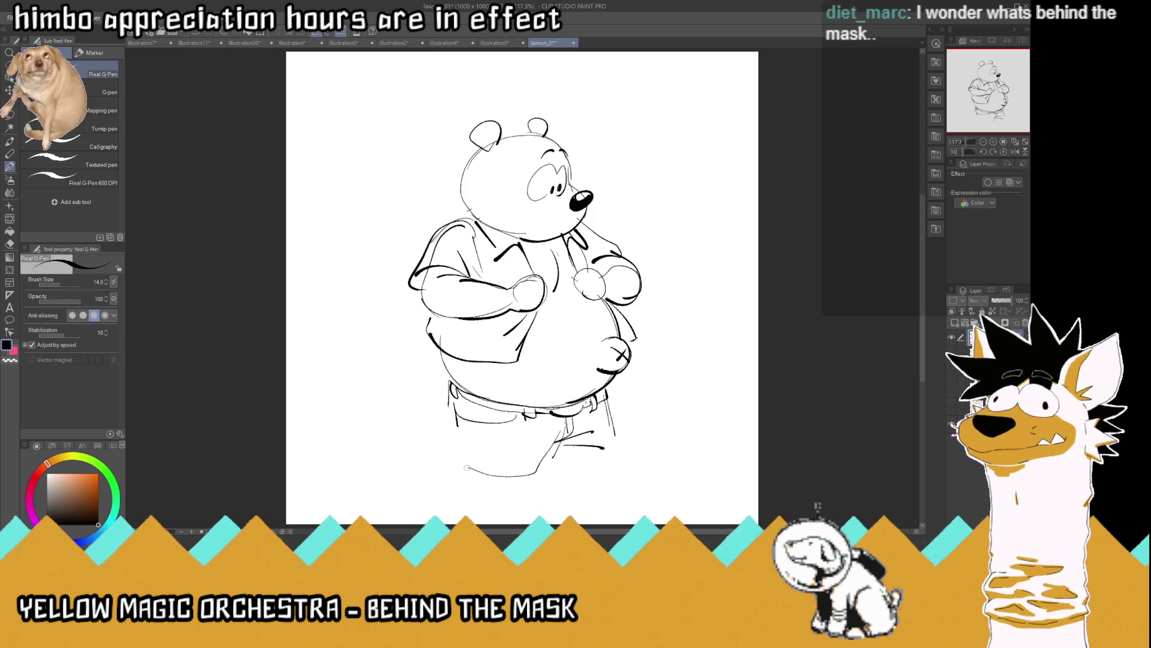
{"action": "left_click_drag", "start_coordinate": [448, 405], "coordinate": [460, 472]}
{"action": "mouse_move", "coordinate": [549, 451]}
{"action": "left_mouse_down"}
{"action": "mouse_move", "coordinate": [538, 475]}
{"action": "mouse_move", "coordinate": [573, 479]}
{"action": "left_mouse_up"}
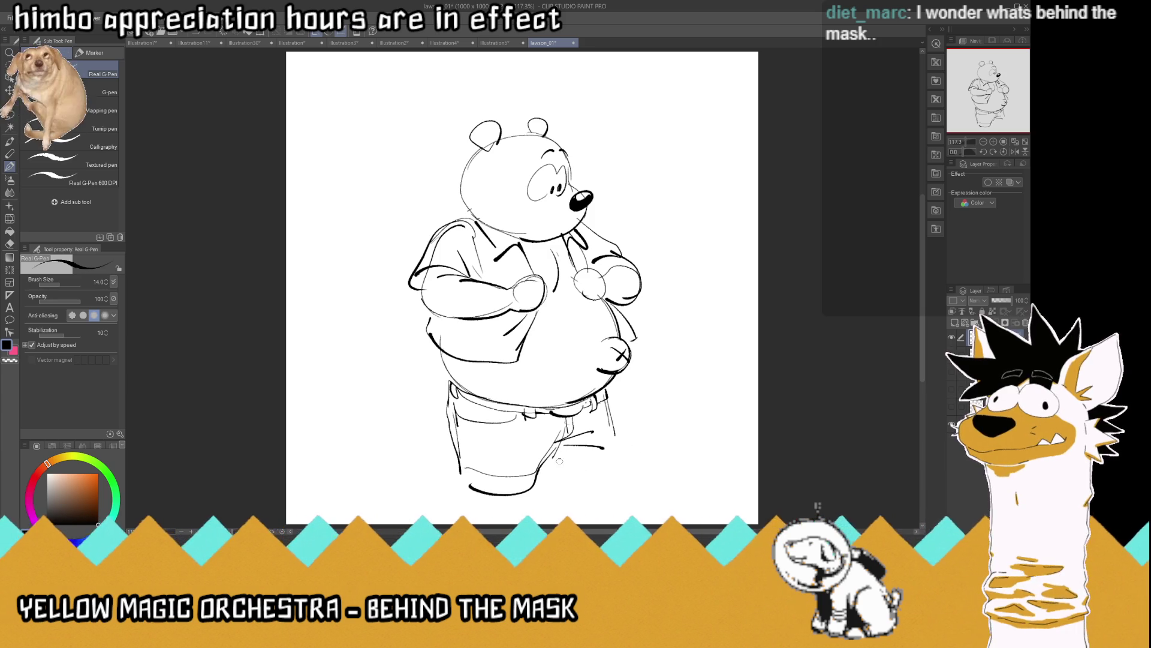
{"action": "left_click_drag", "start_coordinate": [469, 486], "coordinate": [536, 492]}
{"action": "left_click_drag", "start_coordinate": [609, 408], "coordinate": [629, 486]}
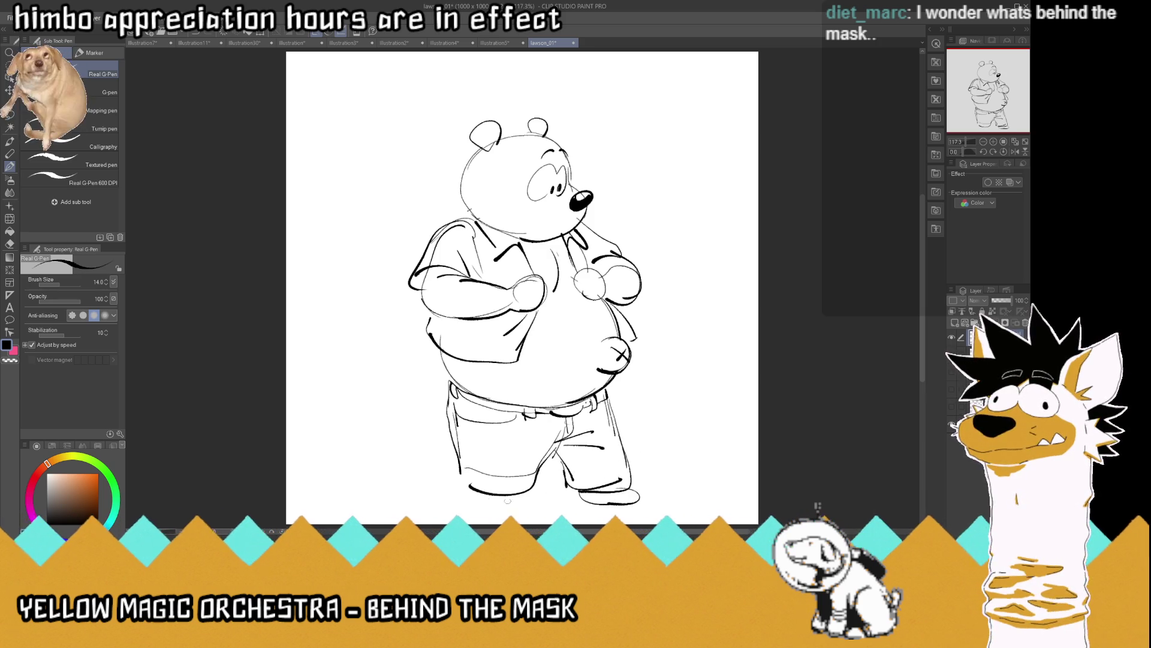
Add a bushy tail with a zigzag fur marking, then shift the drawing up-left
{"action": "left_click_drag", "start_coordinate": [441, 377], "coordinate": [381, 492]}
{"action": "left_click_drag", "start_coordinate": [451, 450], "coordinate": [369, 490]}
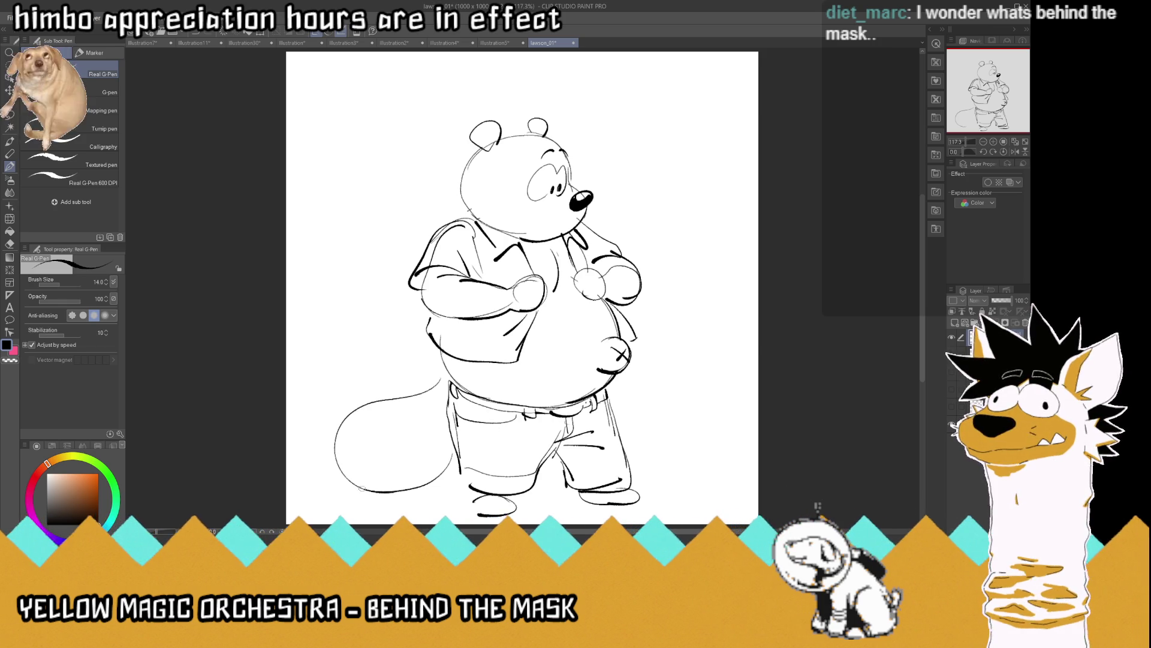
{"action": "mouse_move", "coordinate": [393, 408]}
{"action": "left_mouse_down"}
{"action": "mouse_move", "coordinate": [384, 424]}
{"action": "mouse_move", "coordinate": [419, 465]}
{"action": "left_mouse_up"}
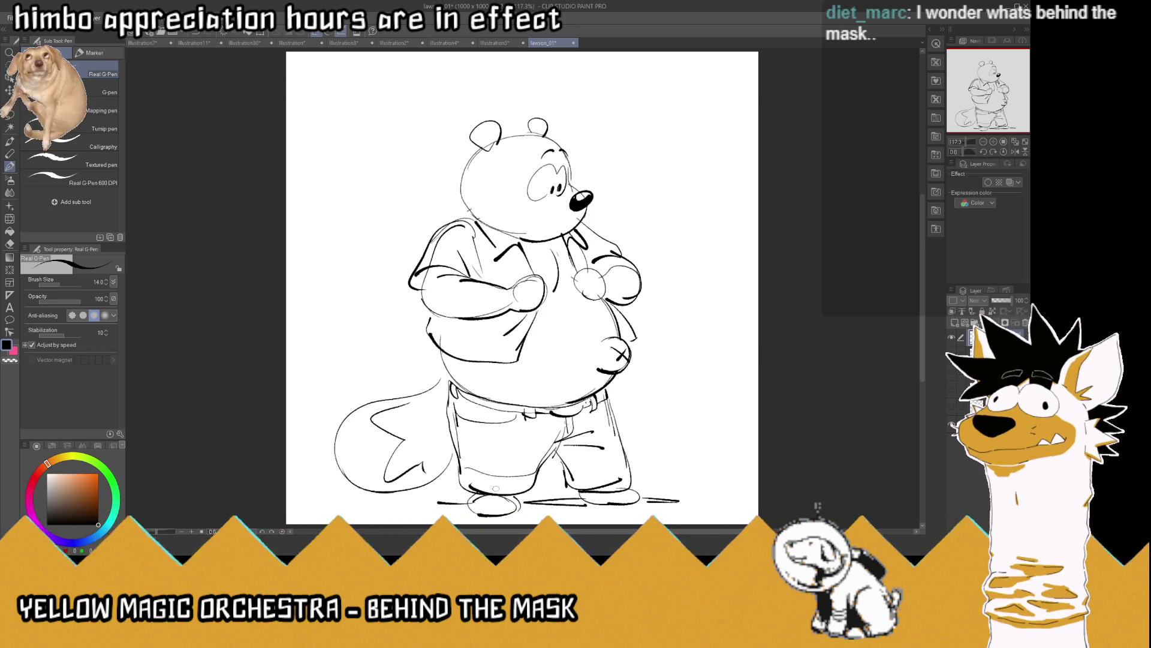
{"action": "key", "text": "k"}
{"action": "left_click_drag", "start_coordinate": [614, 346], "coordinate": [608, 320]}
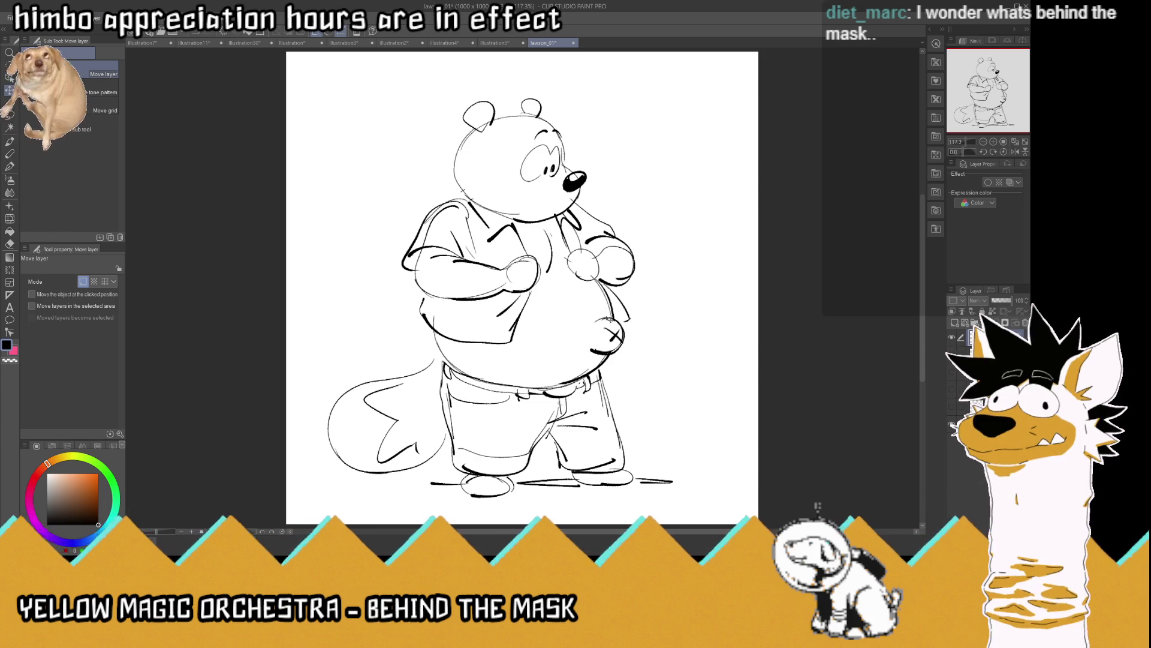
Ink fists on both arms, save the file, and hide the standing bear layer
{"action": "key", "text": "p"}
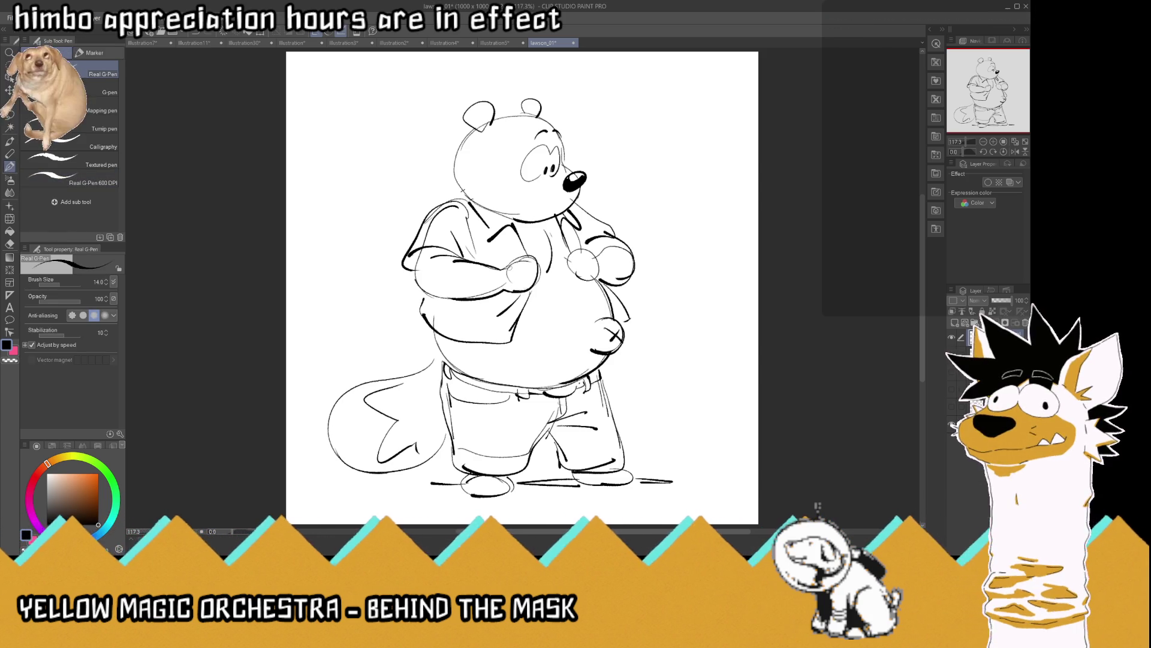
{"action": "mouse_move", "coordinate": [506, 270]}
{"action": "left_mouse_down"}
{"action": "mouse_move", "coordinate": [541, 287]}
{"action": "mouse_move", "coordinate": [519, 292]}
{"action": "left_mouse_up"}
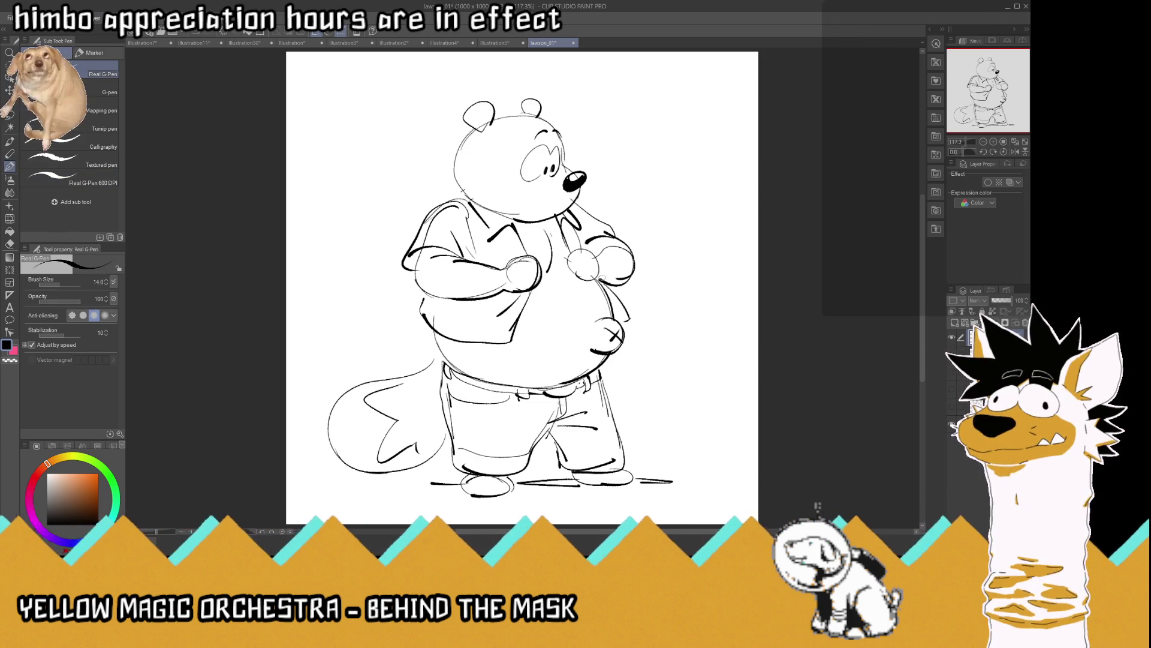
{"action": "mouse_move", "coordinate": [600, 257]}
{"action": "left_mouse_down"}
{"action": "mouse_move", "coordinate": [569, 267]}
{"action": "mouse_move", "coordinate": [605, 252]}
{"action": "left_mouse_up"}
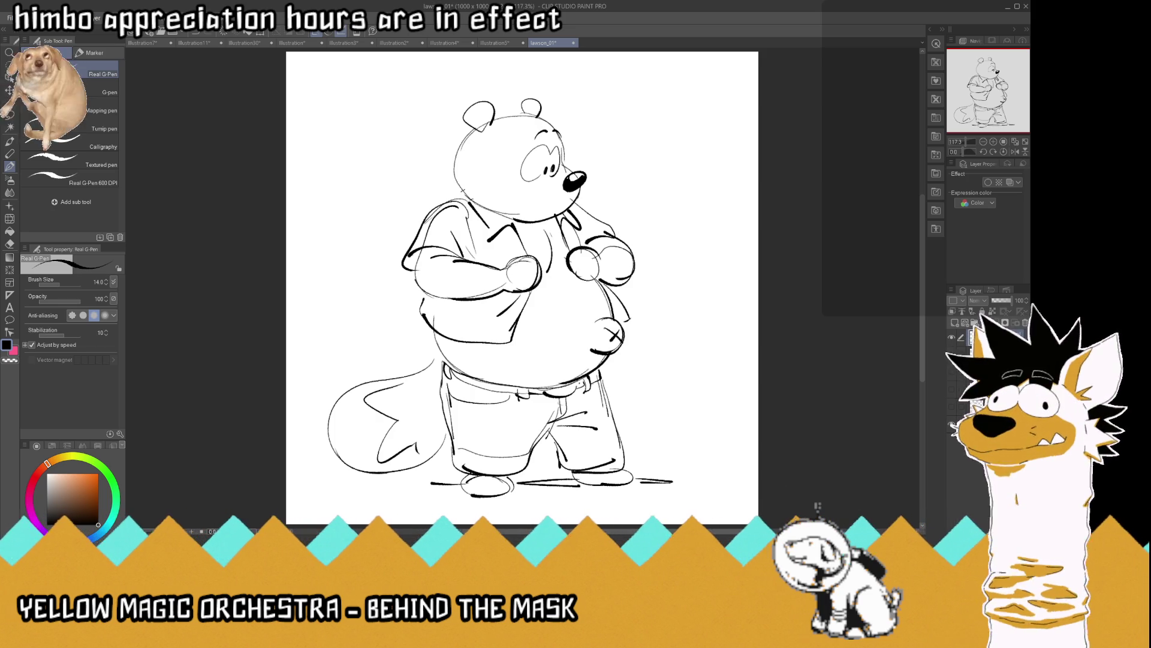
{"action": "key", "text": "ctrl+s"}
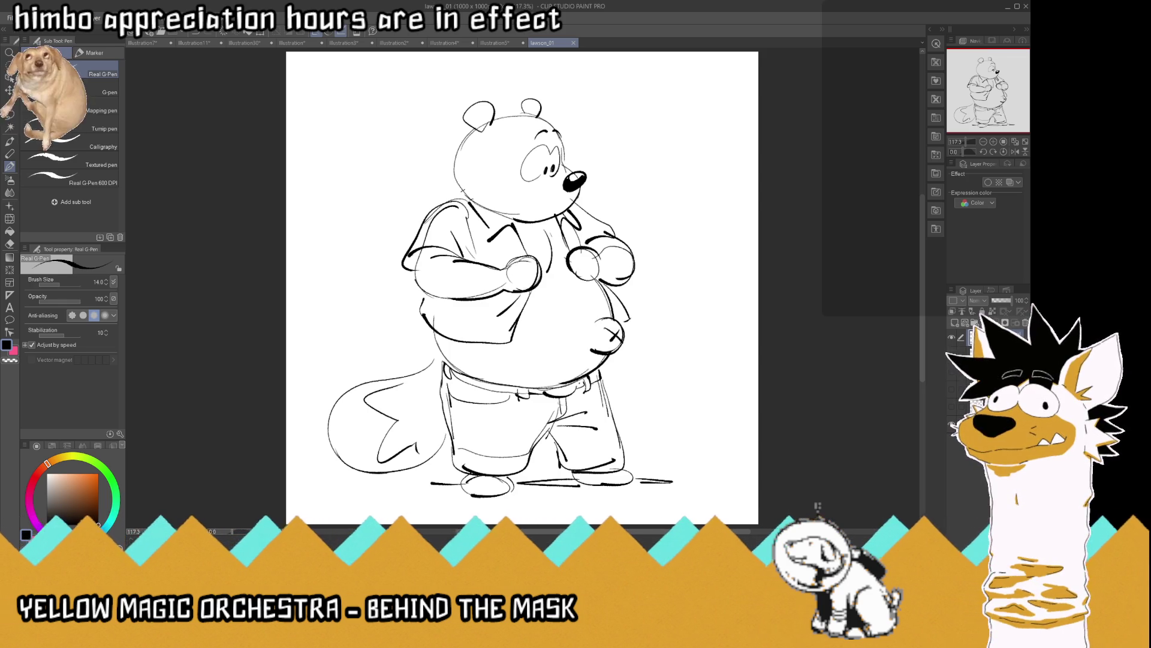
{"action": "left_click", "coordinate": [957, 326]}
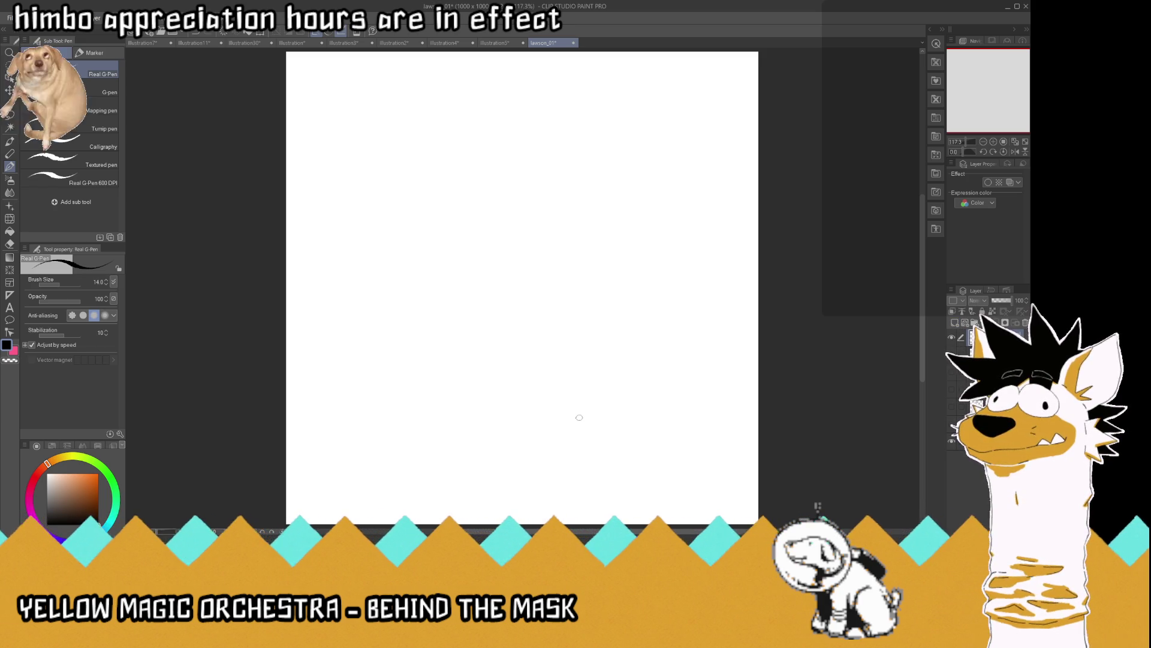
Sketch the belly oval, upper body, outstretched arms and two small ears
{"action": "mouse_move", "coordinate": [583, 413]}
{"action": "left_mouse_down"}
{"action": "mouse_move", "coordinate": [491, 427]}
{"action": "mouse_move", "coordinate": [457, 418]}
{"action": "mouse_move", "coordinate": [524, 314]}
{"action": "mouse_move", "coordinate": [586, 412]}
{"action": "left_mouse_up"}
{"action": "left_click_drag", "start_coordinate": [555, 323], "coordinate": [581, 417]}
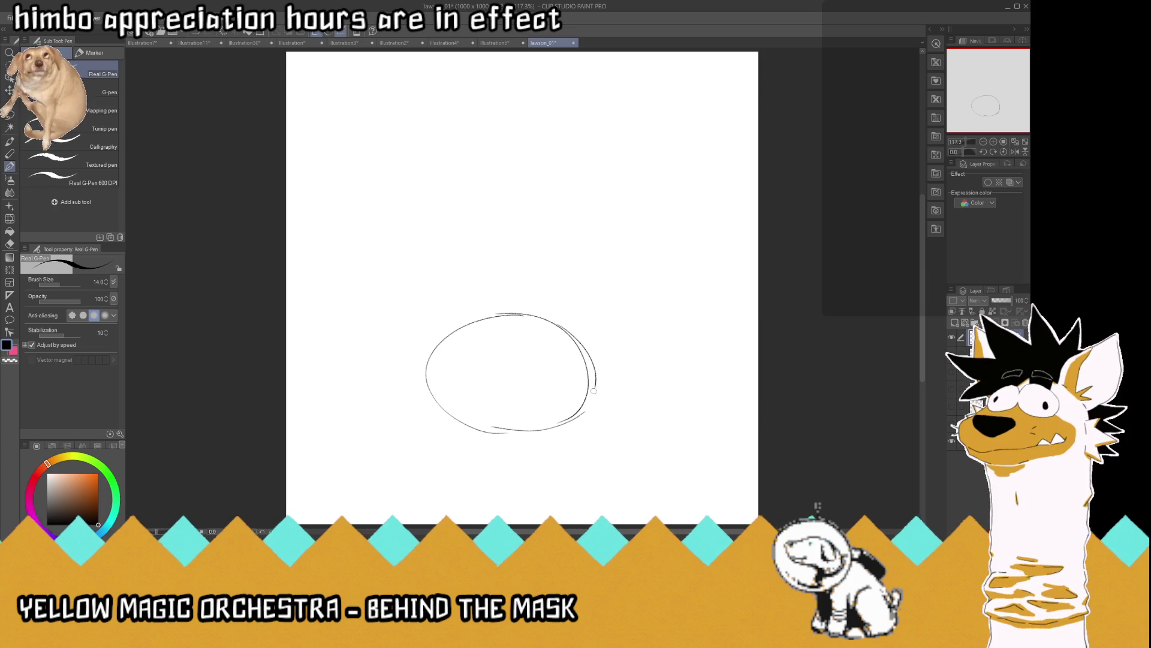
{"action": "mouse_move", "coordinate": [522, 310]}
{"action": "left_mouse_down"}
{"action": "mouse_move", "coordinate": [547, 298]}
{"action": "mouse_move", "coordinate": [593, 337]}
{"action": "mouse_move", "coordinate": [512, 291]}
{"action": "mouse_move", "coordinate": [462, 324]}
{"action": "mouse_move", "coordinate": [430, 321]}
{"action": "left_mouse_up"}
{"action": "mouse_move", "coordinate": [505, 277]}
{"action": "left_mouse_down"}
{"action": "mouse_move", "coordinate": [433, 290]}
{"action": "mouse_move", "coordinate": [414, 322]}
{"action": "left_mouse_up"}
{"action": "left_click_drag", "start_coordinate": [608, 312], "coordinate": [593, 345]}
{"action": "mouse_move", "coordinate": [595, 279]}
{"action": "left_mouse_down"}
{"action": "mouse_move", "coordinate": [504, 292]}
{"action": "mouse_move", "coordinate": [514, 235]}
{"action": "mouse_move", "coordinate": [576, 219]}
{"action": "mouse_move", "coordinate": [599, 276]}
{"action": "left_mouse_up"}
{"action": "mouse_move", "coordinate": [522, 222]}
{"action": "left_mouse_down"}
{"action": "mouse_move", "coordinate": [583, 217]}
{"action": "mouse_move", "coordinate": [593, 229]}
{"action": "mouse_move", "coordinate": [524, 225]}
{"action": "mouse_move", "coordinate": [573, 230]}
{"action": "mouse_move", "coordinate": [530, 235]}
{"action": "mouse_move", "coordinate": [566, 233]}
{"action": "mouse_move", "coordinate": [537, 235]}
{"action": "mouse_move", "coordinate": [567, 251]}
{"action": "mouse_move", "coordinate": [526, 248]}
{"action": "mouse_move", "coordinate": [572, 253]}
{"action": "mouse_move", "coordinate": [549, 259]}
{"action": "mouse_move", "coordinate": [572, 256]}
{"action": "mouse_move", "coordinate": [681, 307]}
{"action": "left_mouse_up"}
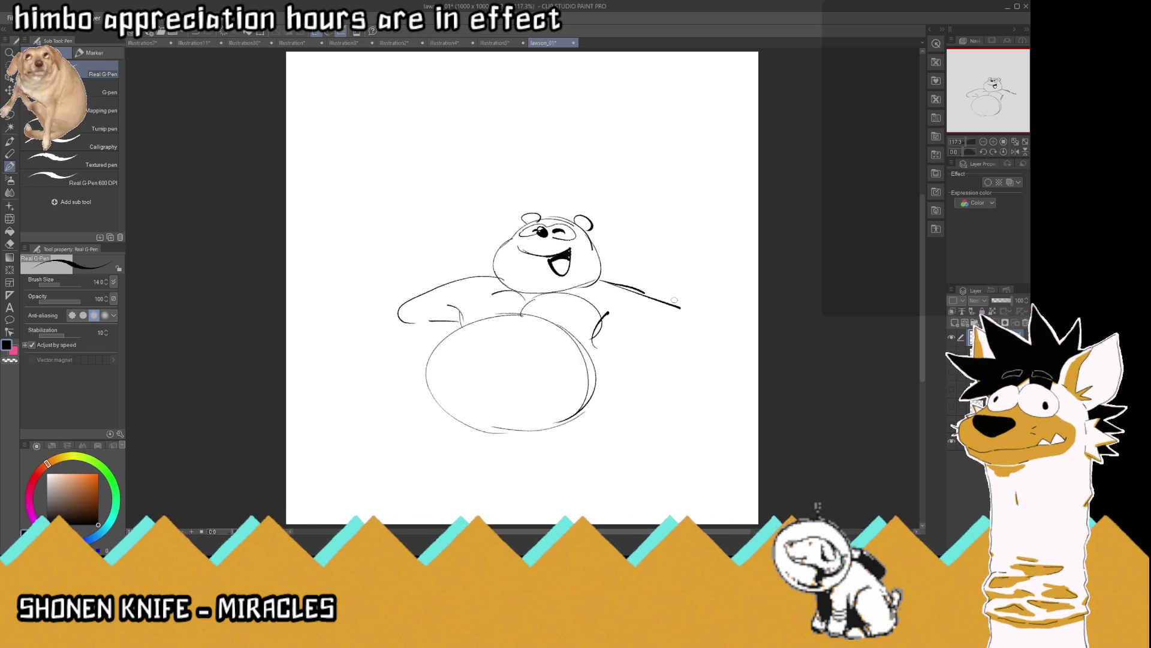
Erase the rough arm and chest lines and redraw the left shoulder
{"action": "mouse_move", "coordinate": [474, 321]}
{"action": "left_mouse_down"}
{"action": "mouse_move", "coordinate": [398, 309]}
{"action": "mouse_move", "coordinate": [460, 267]}
{"action": "mouse_move", "coordinate": [495, 282]}
{"action": "left_mouse_up"}
{"action": "mouse_move", "coordinate": [602, 280]}
{"action": "left_mouse_down"}
{"action": "mouse_move", "coordinate": [658, 298]}
{"action": "mouse_move", "coordinate": [665, 323]}
{"action": "mouse_move", "coordinate": [674, 309]}
{"action": "mouse_move", "coordinate": [691, 327]}
{"action": "mouse_move", "coordinate": [684, 339]}
{"action": "mouse_move", "coordinate": [706, 339]}
{"action": "mouse_move", "coordinate": [687, 351]}
{"action": "left_mouse_up"}
{"action": "mouse_move", "coordinate": [496, 275]}
{"action": "left_mouse_down"}
{"action": "mouse_move", "coordinate": [399, 321]}
{"action": "mouse_move", "coordinate": [441, 314]}
{"action": "mouse_move", "coordinate": [396, 342]}
{"action": "mouse_move", "coordinate": [405, 323]}
{"action": "left_mouse_up"}
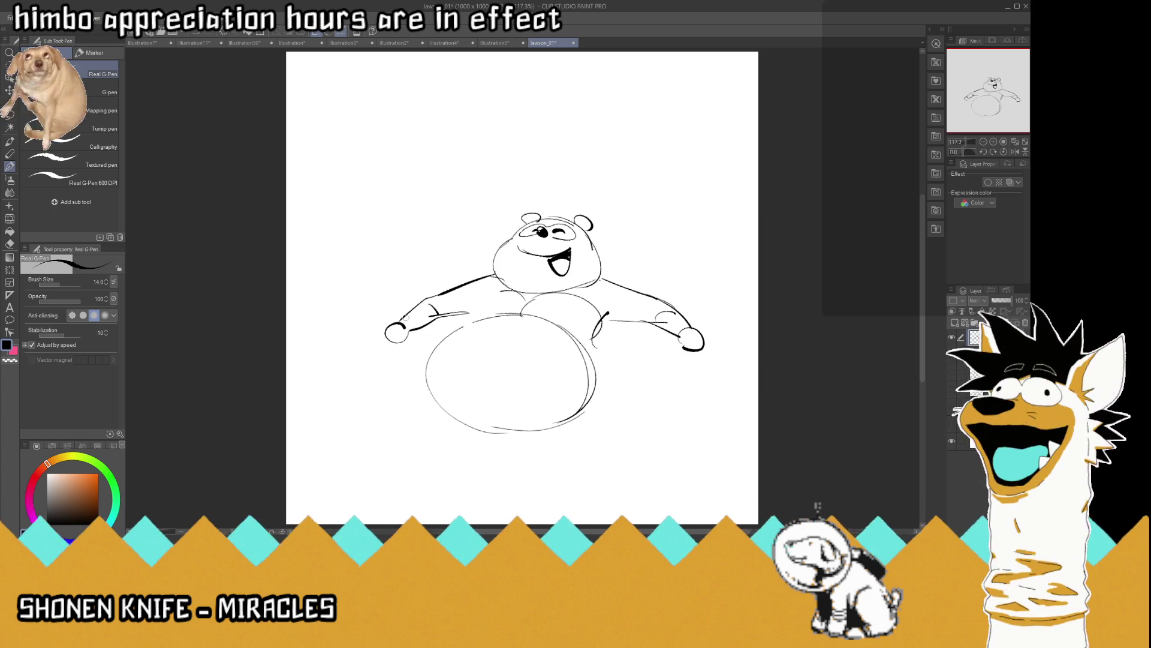
{"action": "mouse_move", "coordinate": [471, 344]}
{"action": "left_mouse_down"}
{"action": "mouse_move", "coordinate": [504, 321]}
{"action": "mouse_move", "coordinate": [591, 343]}
{"action": "mouse_move", "coordinate": [595, 312]}
{"action": "mouse_move", "coordinate": [508, 296]}
{"action": "mouse_move", "coordinate": [596, 306]}
{"action": "left_mouse_up"}
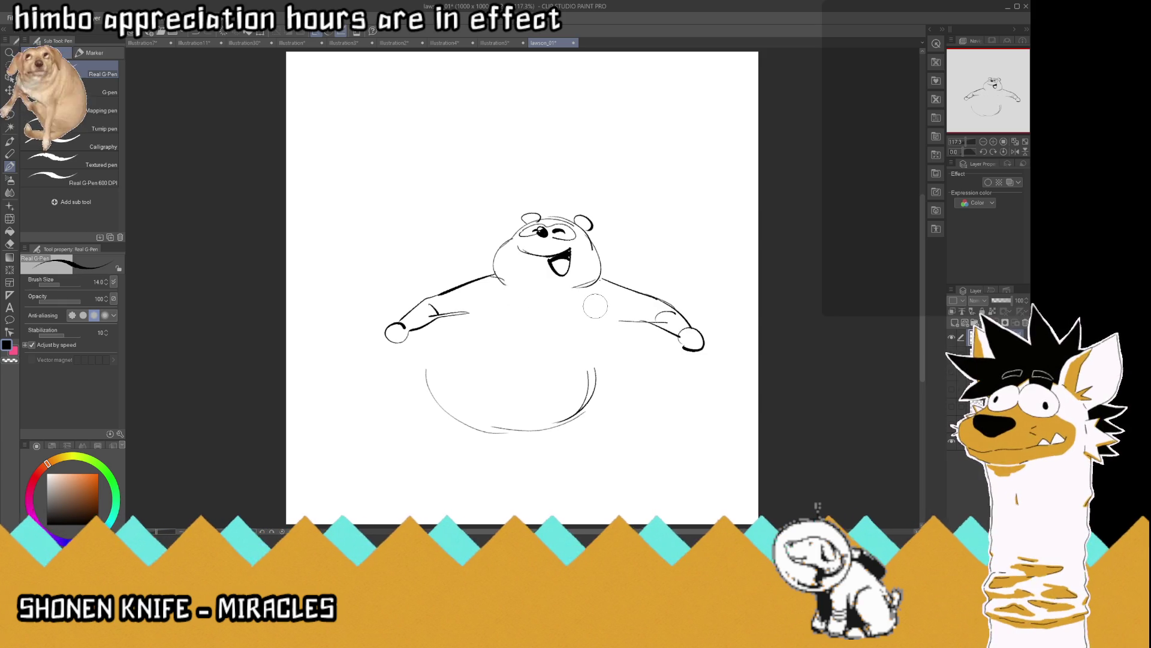
Erase the round belly and redraw the right arm, chest lines and a new belly outline
{"action": "mouse_move", "coordinate": [590, 364]}
{"action": "left_mouse_down"}
{"action": "mouse_move", "coordinate": [585, 410]}
{"action": "mouse_move", "coordinate": [468, 425]}
{"action": "left_mouse_up"}
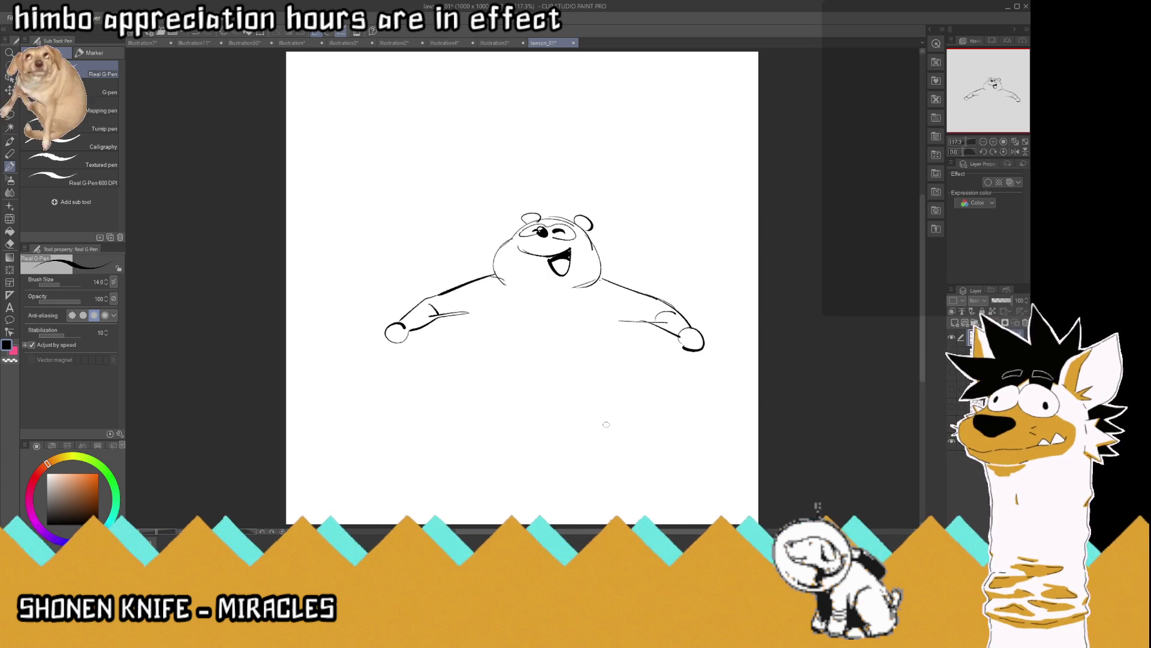
{"action": "mouse_move", "coordinate": [648, 323]}
{"action": "left_mouse_down"}
{"action": "mouse_move", "coordinate": [613, 324]}
{"action": "mouse_move", "coordinate": [618, 361]}
{"action": "left_mouse_up"}
{"action": "left_click_drag", "start_coordinate": [486, 303], "coordinate": [474, 324]}
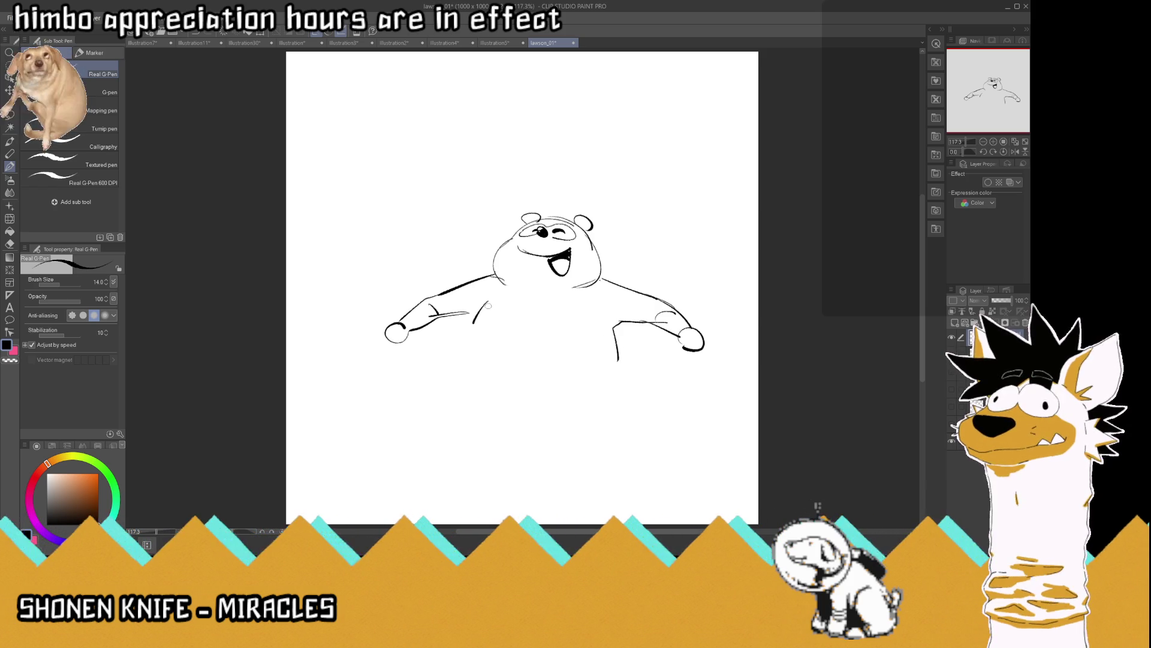
{"action": "left_click_drag", "start_coordinate": [609, 321], "coordinate": [590, 337]}
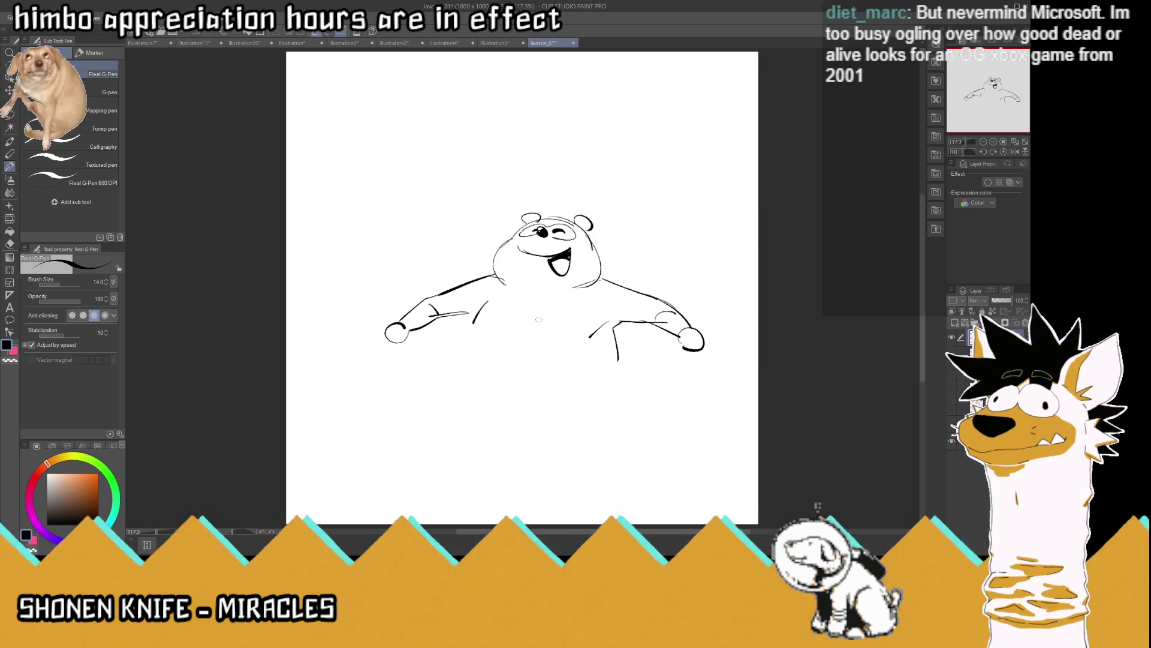
{"action": "mouse_move", "coordinate": [556, 331]}
{"action": "left_mouse_down"}
{"action": "mouse_move", "coordinate": [441, 350]}
{"action": "mouse_move", "coordinate": [507, 324]}
{"action": "mouse_move", "coordinate": [599, 339]}
{"action": "mouse_move", "coordinate": [593, 370]}
{"action": "left_mouse_up"}
{"action": "mouse_move", "coordinate": [515, 323]}
{"action": "left_mouse_down"}
{"action": "mouse_move", "coordinate": [467, 328]}
{"action": "mouse_move", "coordinate": [431, 362]}
{"action": "mouse_move", "coordinate": [440, 398]}
{"action": "left_mouse_up"}
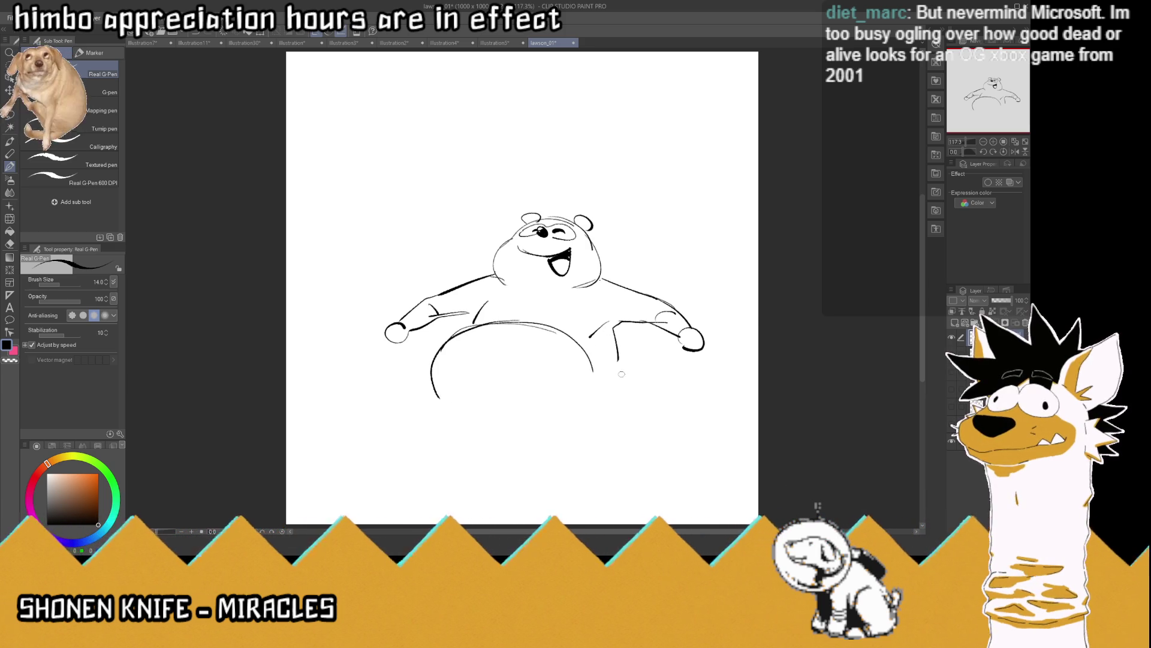
{"action": "left_click_drag", "start_coordinate": [615, 325], "coordinate": [611, 366]}
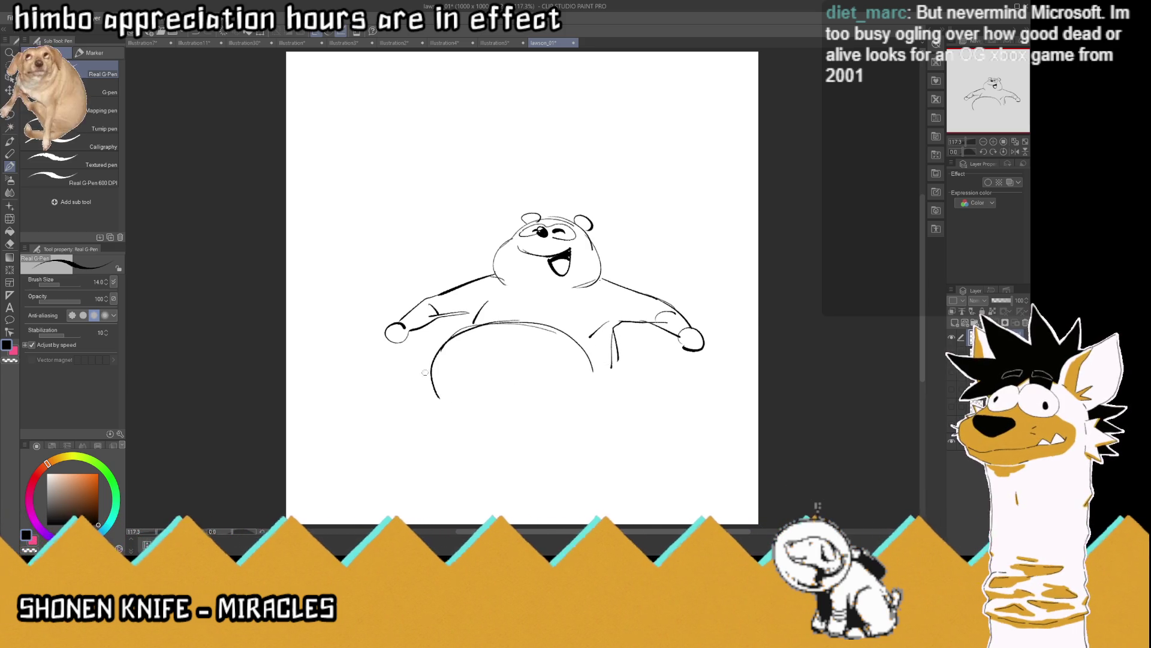
{"action": "left_click_drag", "start_coordinate": [432, 359], "coordinate": [438, 410]}
{"action": "left_click_drag", "start_coordinate": [465, 417], "coordinate": [584, 407]}
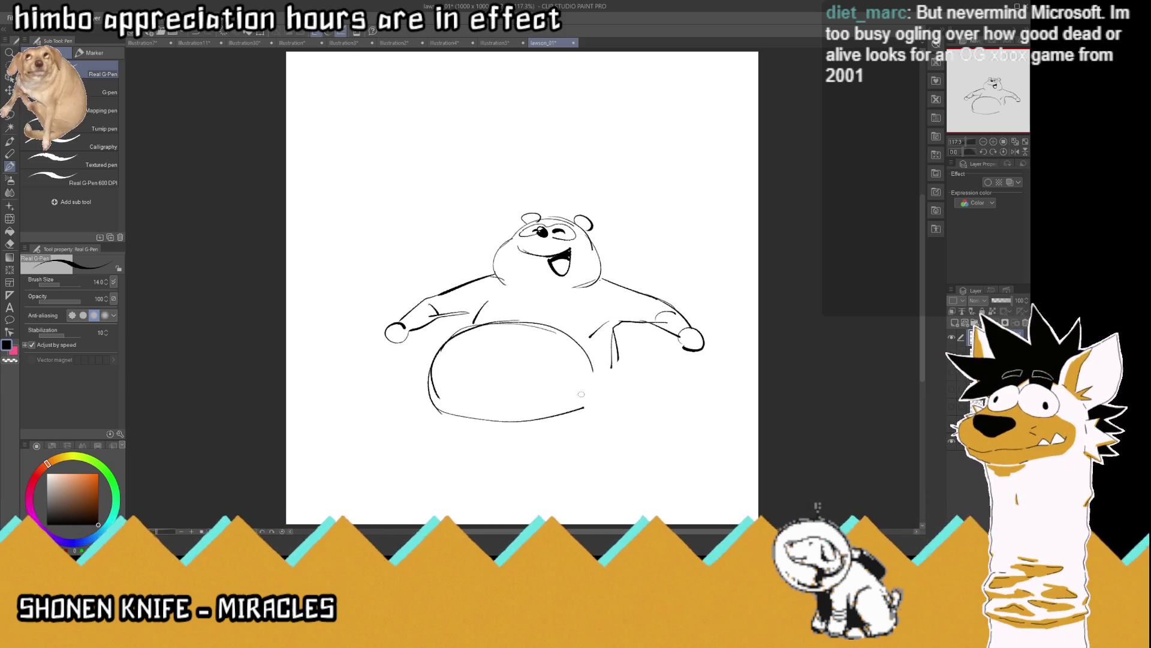
{"action": "key", "text": "ctrl+z"}
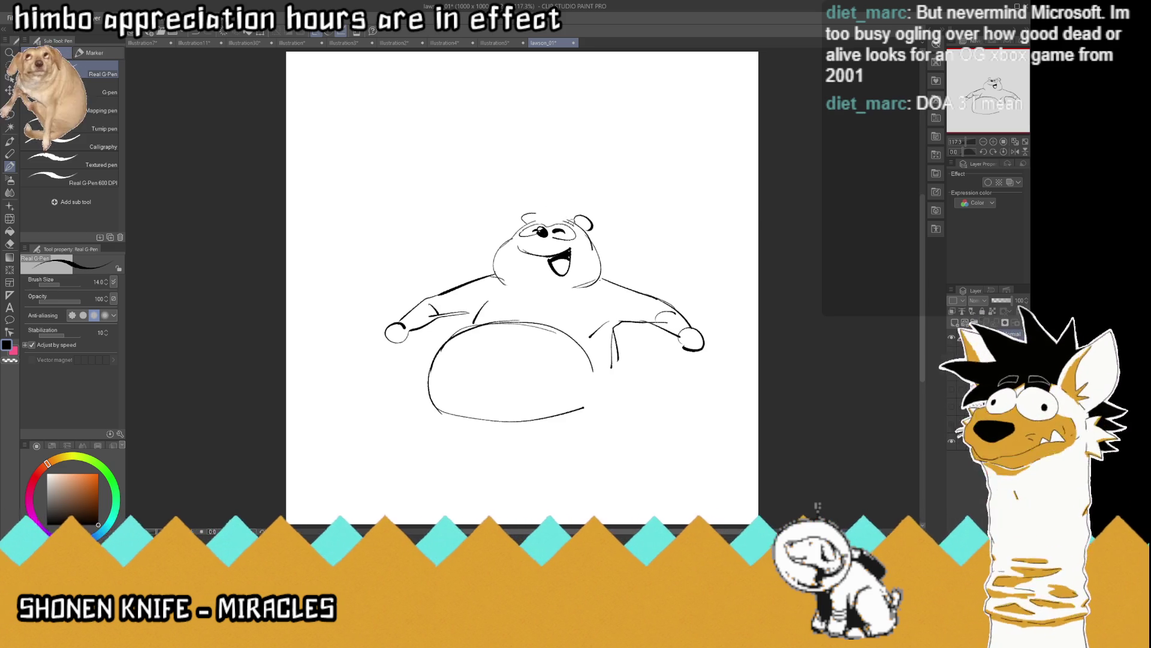
Redraw the head top and right arm, add water lines beside both hands, then shift the sketch
{"action": "mouse_move", "coordinate": [564, 219]}
{"action": "left_mouse_down"}
{"action": "mouse_move", "coordinate": [542, 223]}
{"action": "mouse_move", "coordinate": [532, 217]}
{"action": "mouse_move", "coordinate": [553, 208]}
{"action": "mouse_move", "coordinate": [570, 219]}
{"action": "mouse_move", "coordinate": [546, 219]}
{"action": "mouse_move", "coordinate": [575, 215]}
{"action": "mouse_move", "coordinate": [540, 208]}
{"action": "left_mouse_up"}
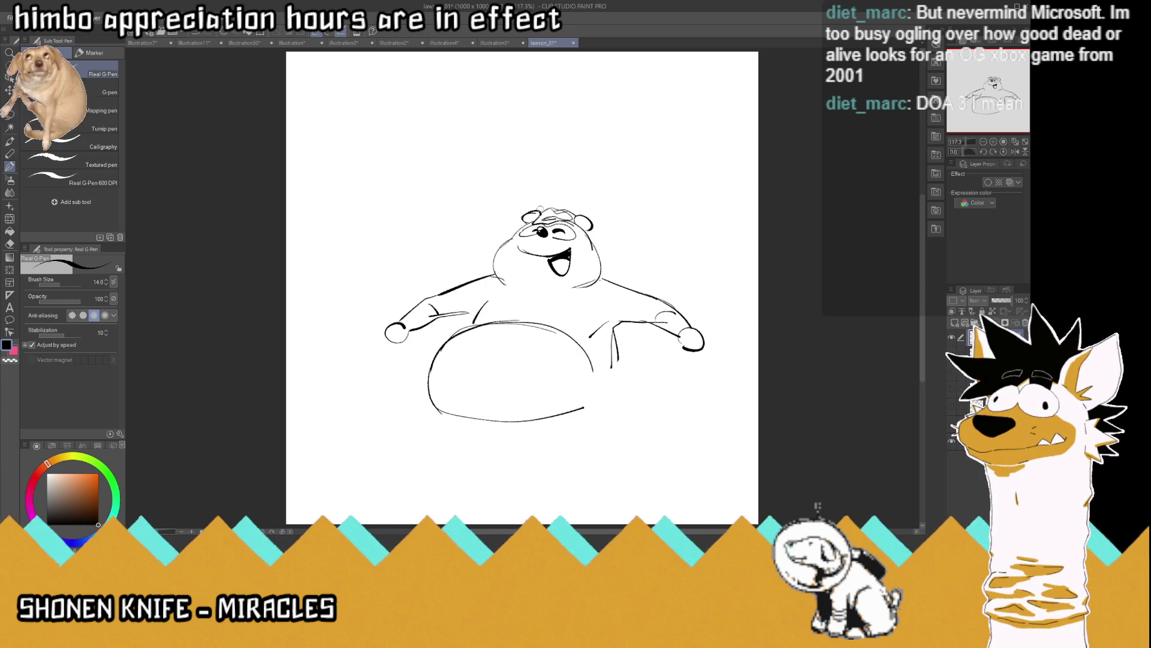
{"action": "mouse_move", "coordinate": [640, 331]}
{"action": "left_mouse_down"}
{"action": "mouse_move", "coordinate": [668, 330]}
{"action": "mouse_move", "coordinate": [616, 325]}
{"action": "left_mouse_up"}
{"action": "mouse_move", "coordinate": [381, 326]}
{"action": "left_mouse_down"}
{"action": "mouse_move", "coordinate": [349, 327]}
{"action": "mouse_move", "coordinate": [343, 313]}
{"action": "left_mouse_up"}
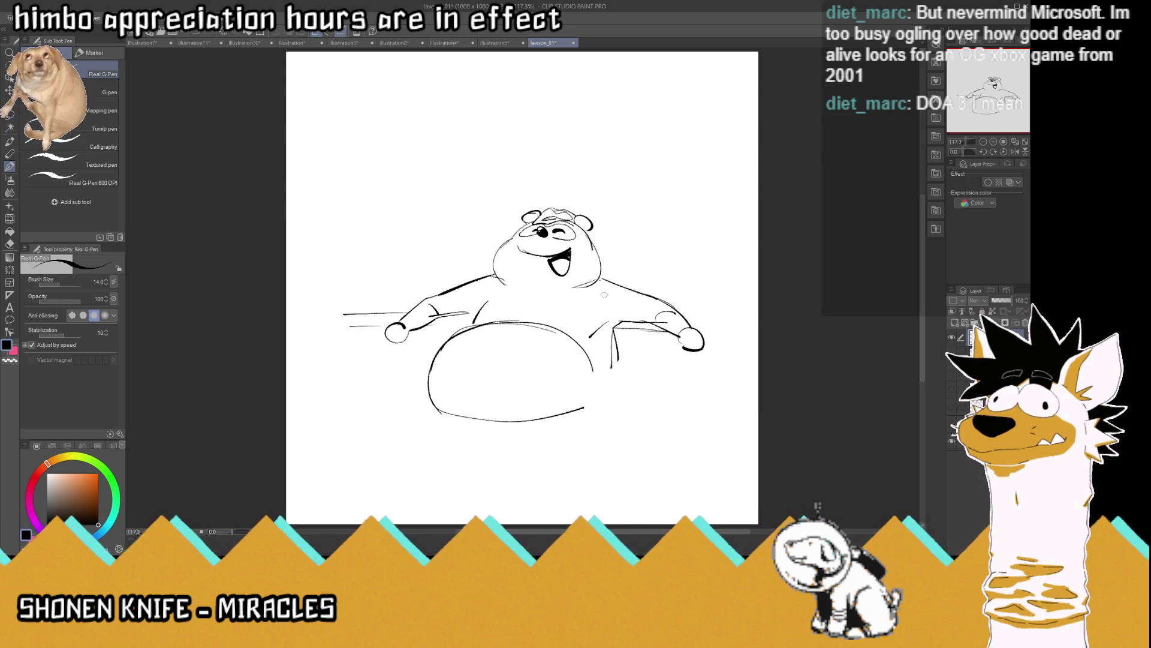
{"action": "mouse_move", "coordinate": [687, 321]}
{"action": "left_mouse_down"}
{"action": "mouse_move", "coordinate": [747, 319]}
{"action": "mouse_move", "coordinate": [751, 333]}
{"action": "mouse_move", "coordinate": [695, 319]}
{"action": "left_mouse_up"}
{"action": "key", "text": "k"}
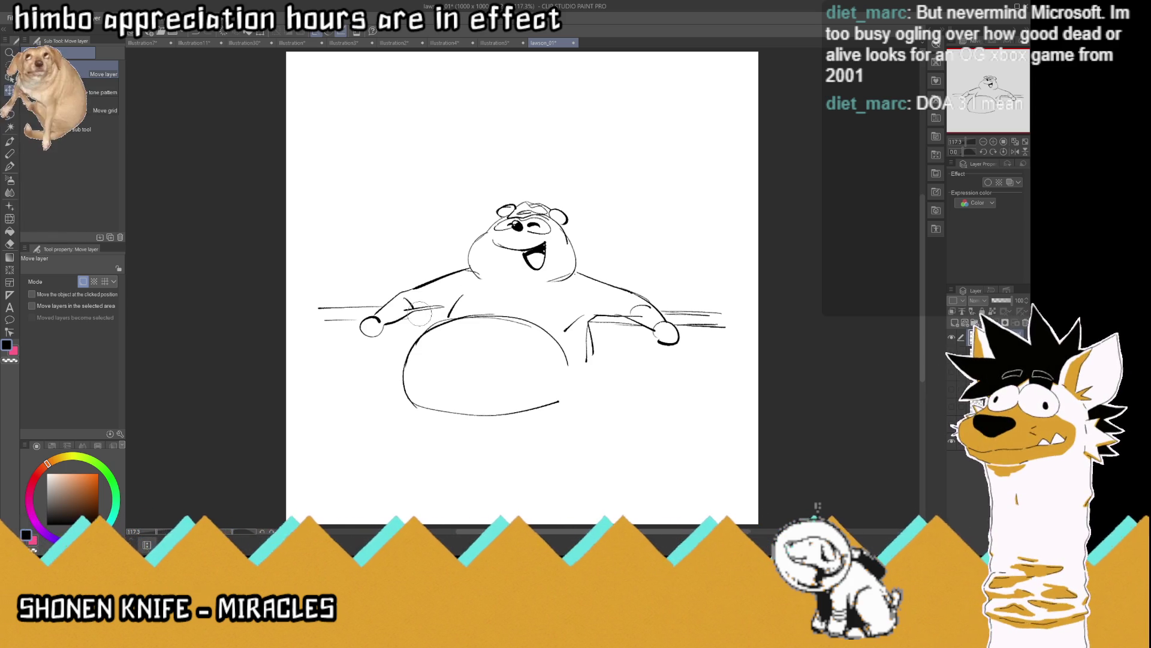
Erase the stray belly strokes and both lower arms and hands
{"action": "left_click_drag", "start_coordinate": [590, 327], "coordinate": [594, 375]}
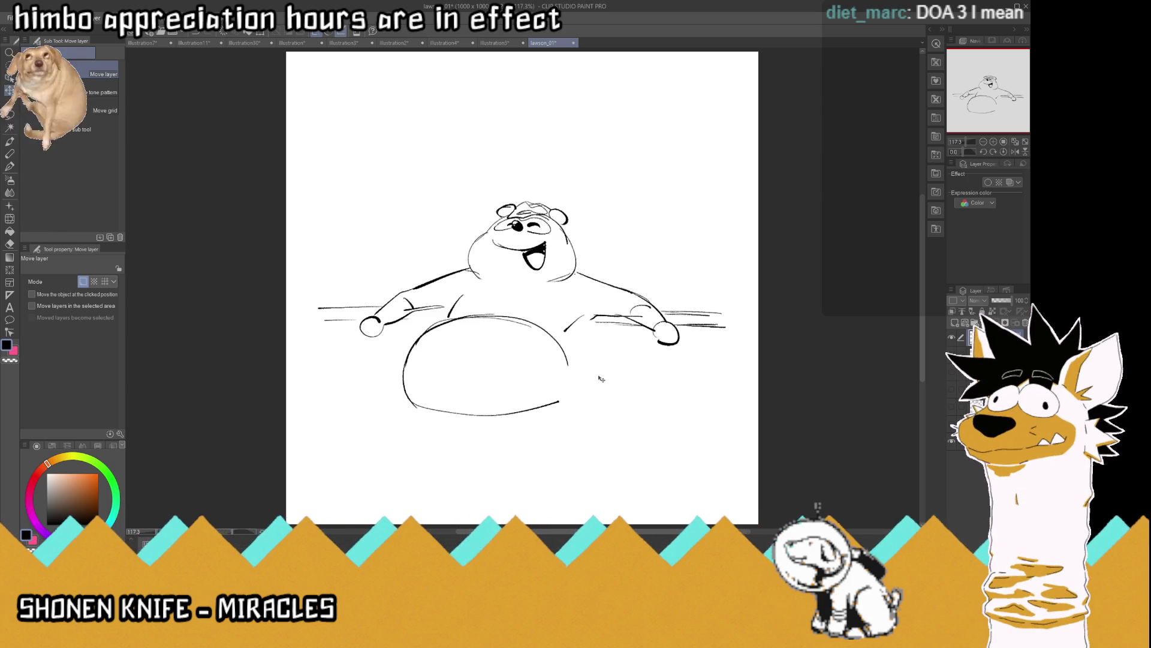
{"action": "mouse_move", "coordinate": [570, 363]}
{"action": "left_mouse_down"}
{"action": "mouse_move", "coordinate": [514, 311]}
{"action": "mouse_move", "coordinate": [493, 315]}
{"action": "left_mouse_up"}
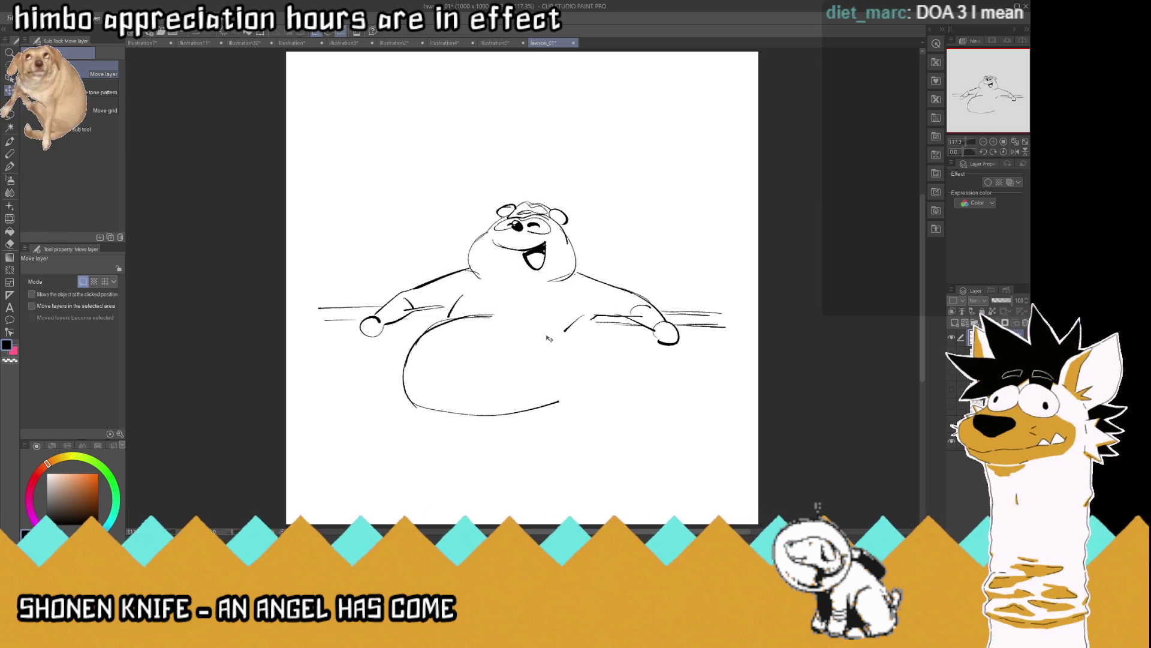
{"action": "mouse_move", "coordinate": [441, 309]}
{"action": "left_mouse_down"}
{"action": "mouse_move", "coordinate": [357, 336]}
{"action": "mouse_move", "coordinate": [451, 294]}
{"action": "left_mouse_up"}
{"action": "left_click_drag", "start_coordinate": [596, 317], "coordinate": [669, 338]}
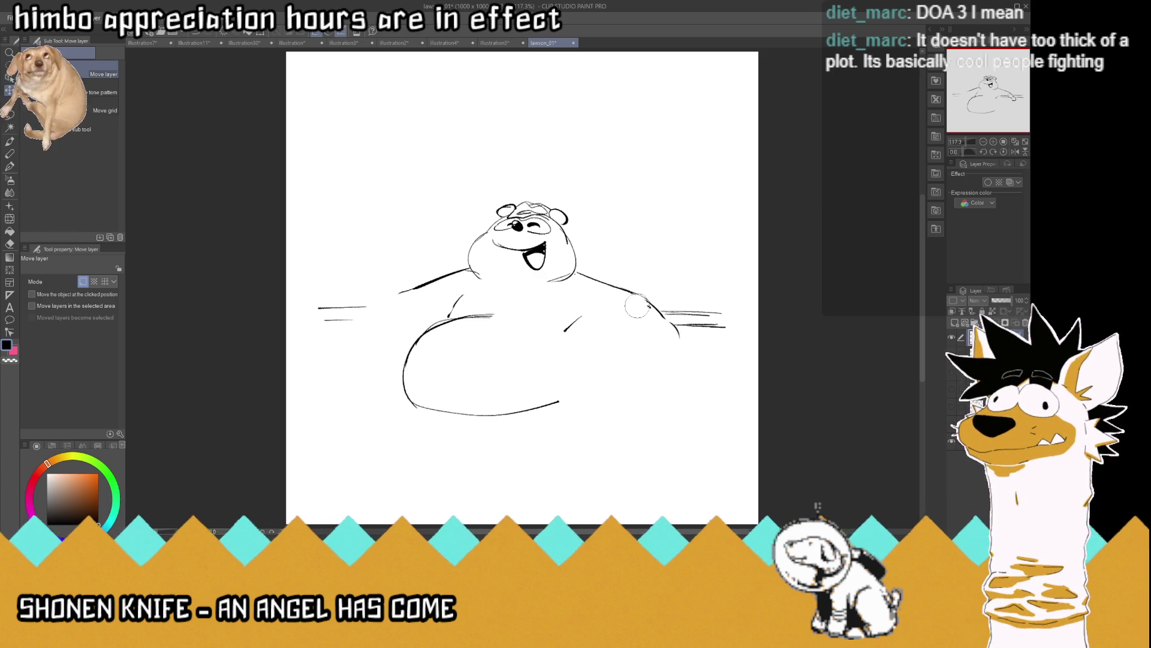
{"action": "left_click_drag", "start_coordinate": [635, 302], "coordinate": [677, 335]}
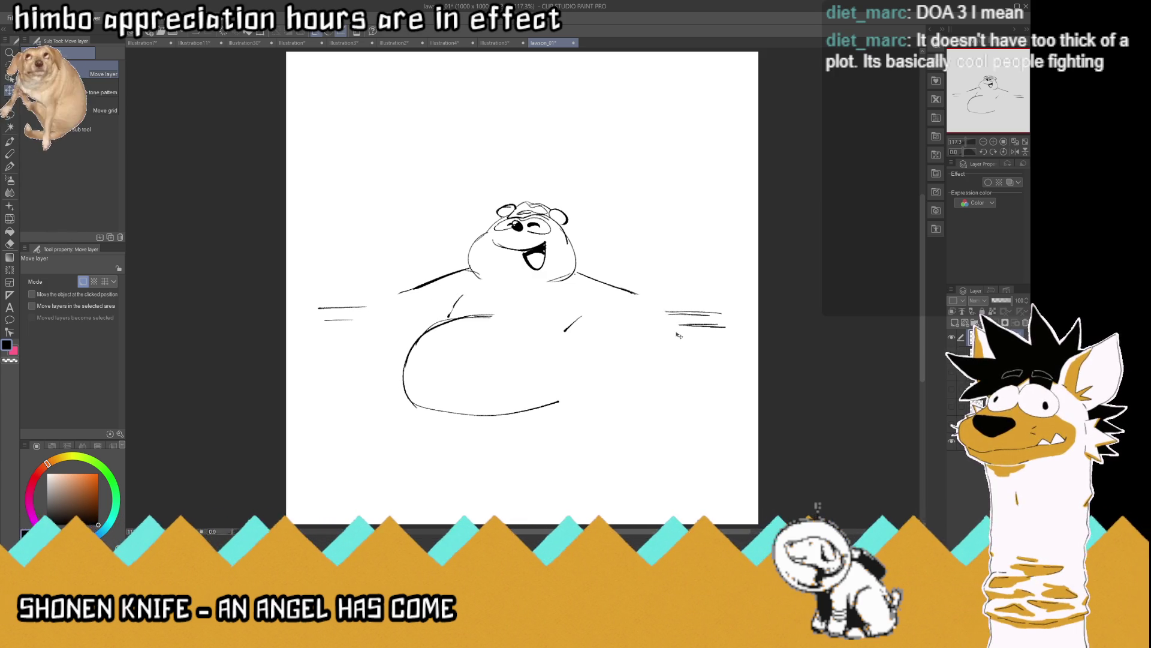
Switch back to the inking pen and start redrawing the left arm
{"action": "left_click", "coordinate": [10, 154]}
{"action": "key", "text": "p"}
{"action": "mouse_move", "coordinate": [404, 322]}
{"action": "left_mouse_down"}
{"action": "mouse_move", "coordinate": [442, 319]}
{"action": "mouse_move", "coordinate": [418, 293]}
{"action": "mouse_move", "coordinate": [370, 317]}
{"action": "mouse_move", "coordinate": [413, 318]}
{"action": "mouse_move", "coordinate": [385, 339]}
{"action": "left_mouse_up"}
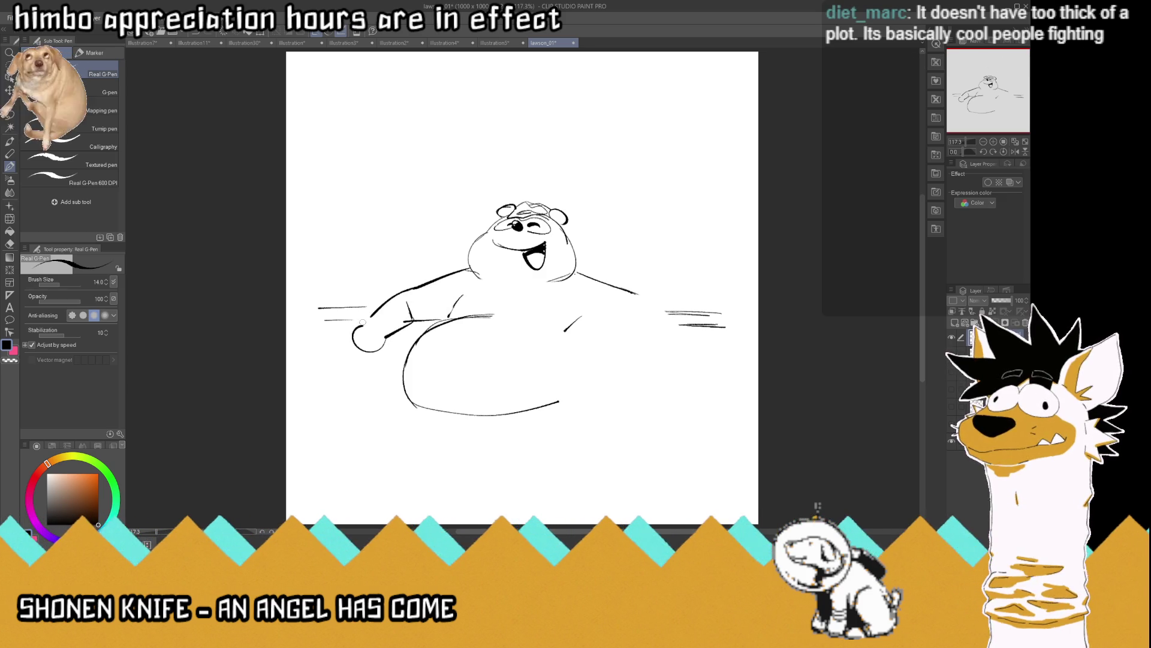
Redraw the right arm ending in a round fist
{"action": "left_click_drag", "start_coordinate": [578, 270], "coordinate": [655, 304]}
{"action": "mouse_move", "coordinate": [580, 328]}
{"action": "left_mouse_down"}
{"action": "mouse_move", "coordinate": [627, 327]}
{"action": "mouse_move", "coordinate": [594, 327]}
{"action": "mouse_move", "coordinate": [622, 319]}
{"action": "mouse_move", "coordinate": [612, 328]}
{"action": "left_mouse_up"}
{"action": "left_click_drag", "start_coordinate": [613, 325], "coordinate": [634, 349]}
{"action": "mouse_move", "coordinate": [638, 294]}
{"action": "left_mouse_down"}
{"action": "mouse_move", "coordinate": [663, 319]}
{"action": "mouse_move", "coordinate": [662, 357]}
{"action": "mouse_move", "coordinate": [625, 362]}
{"action": "left_mouse_up"}
Draw the bath-edge lines left and right of the arms, redoing the right-side strokes
{"action": "left_click_drag", "start_coordinate": [667, 325], "coordinate": [724, 326]}
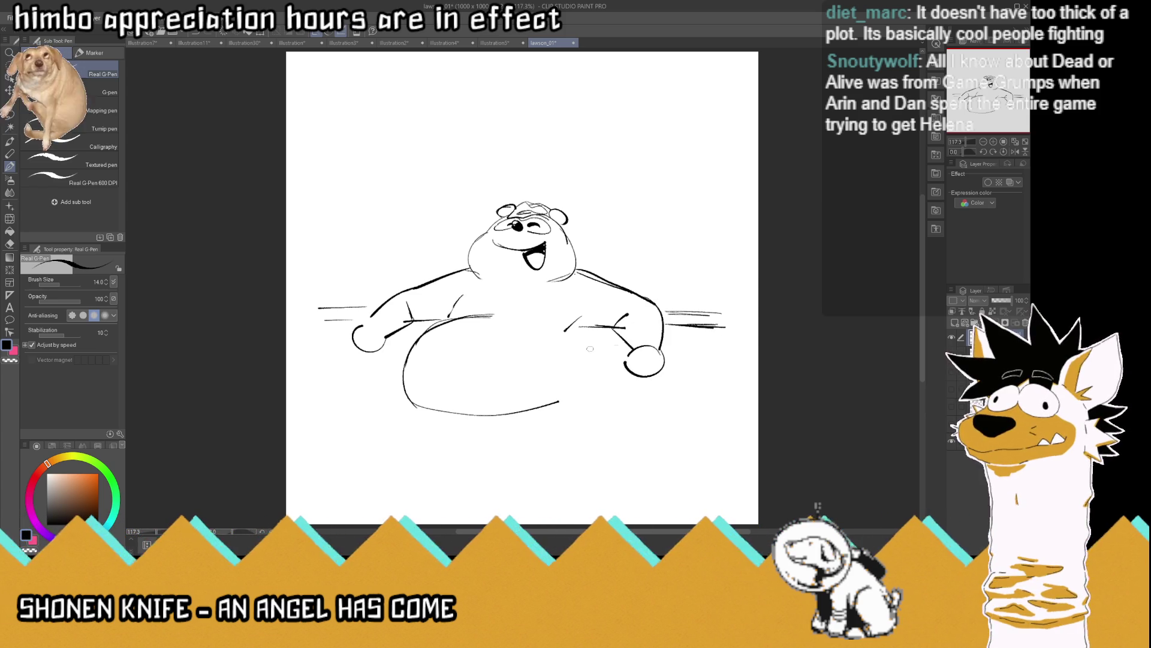
{"action": "left_click_drag", "start_coordinate": [382, 296], "coordinate": [328, 298]}
{"action": "mouse_move", "coordinate": [662, 297]}
{"action": "left_mouse_down"}
{"action": "mouse_move", "coordinate": [745, 302]}
{"action": "mouse_move", "coordinate": [693, 293]}
{"action": "mouse_move", "coordinate": [749, 291]}
{"action": "left_mouse_up"}
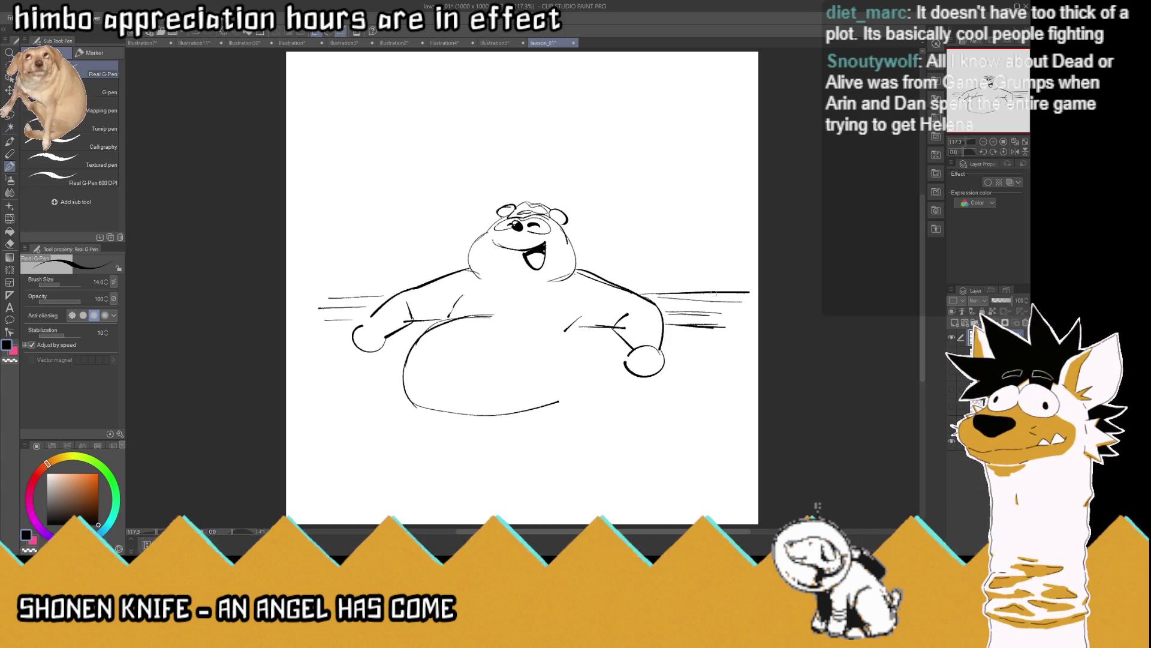
{"action": "key", "text": "ctrl+z"}
{"action": "key", "text": "ctrl+z"}
{"action": "left_click_drag", "start_coordinate": [645, 293], "coordinate": [725, 292]}
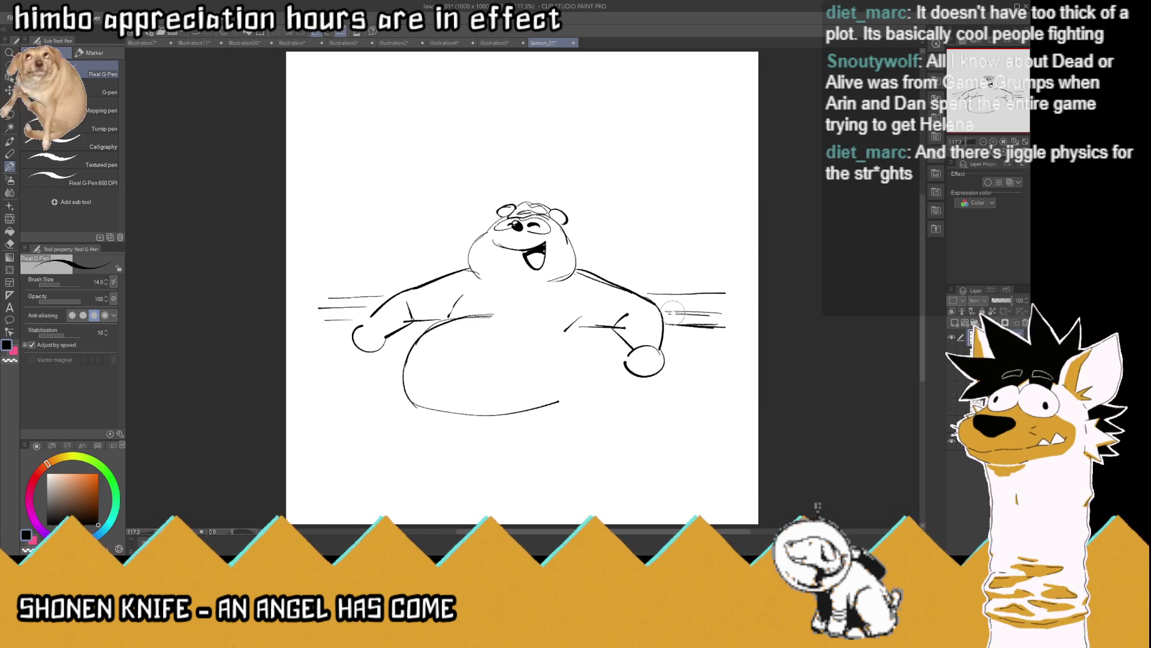
{"action": "key", "text": "ctrl+z"}
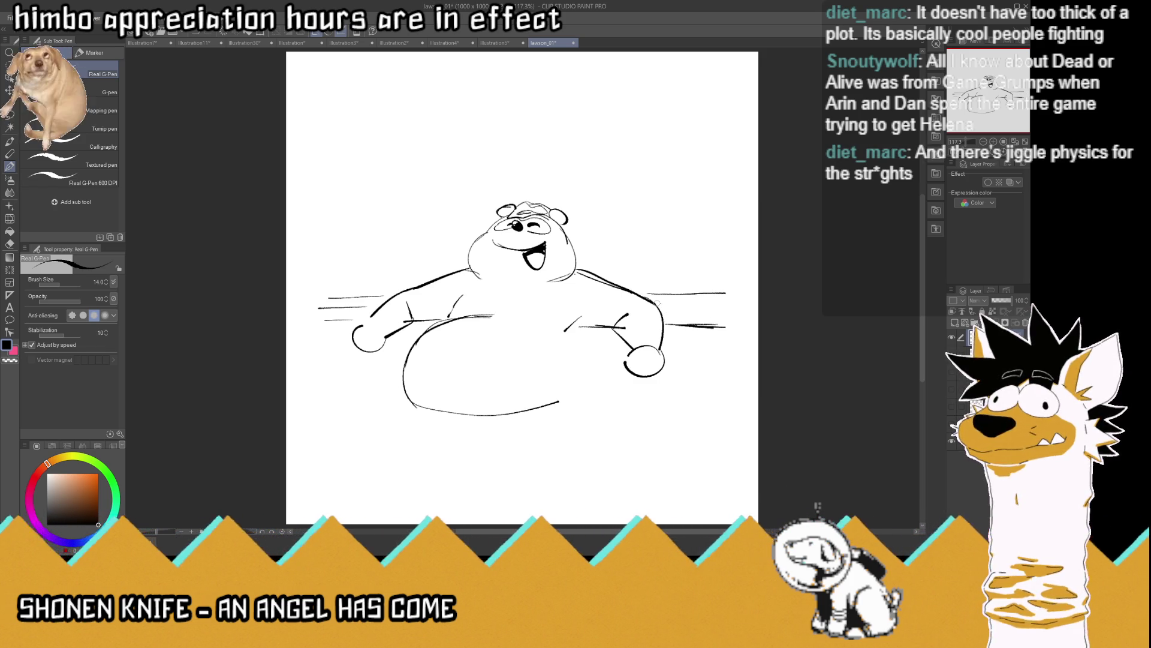
{"action": "left_click_drag", "start_coordinate": [666, 307], "coordinate": [727, 307]}
{"action": "left_click_drag", "start_coordinate": [665, 306], "coordinate": [727, 307]}
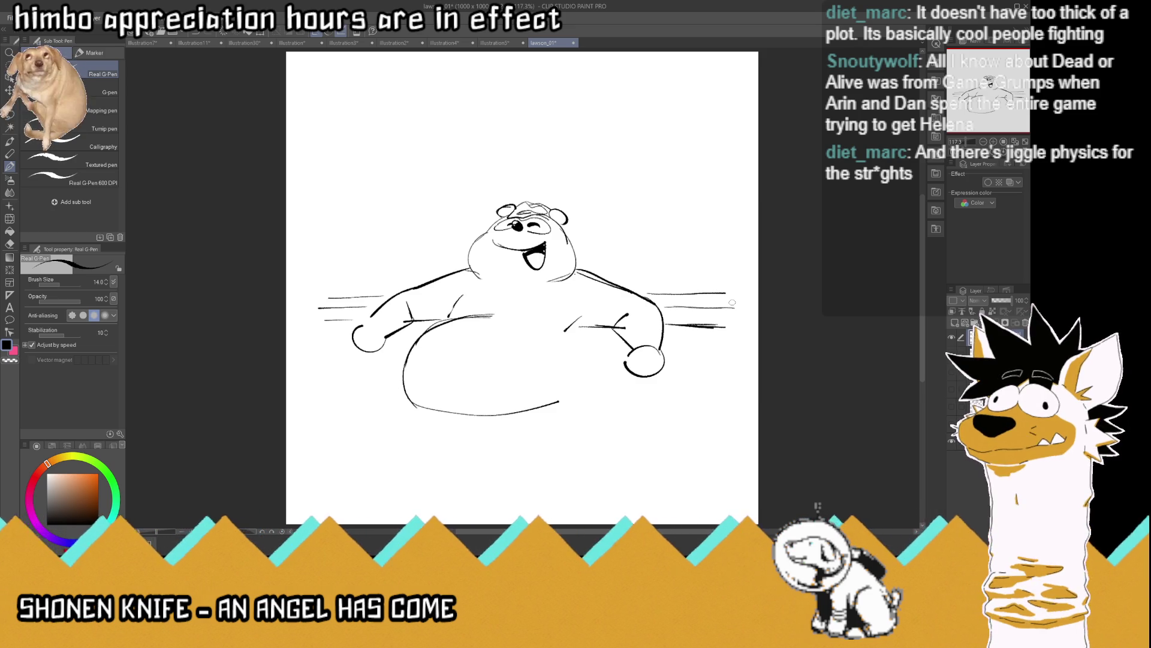
{"action": "left_click_drag", "start_coordinate": [660, 326], "coordinate": [747, 329]}
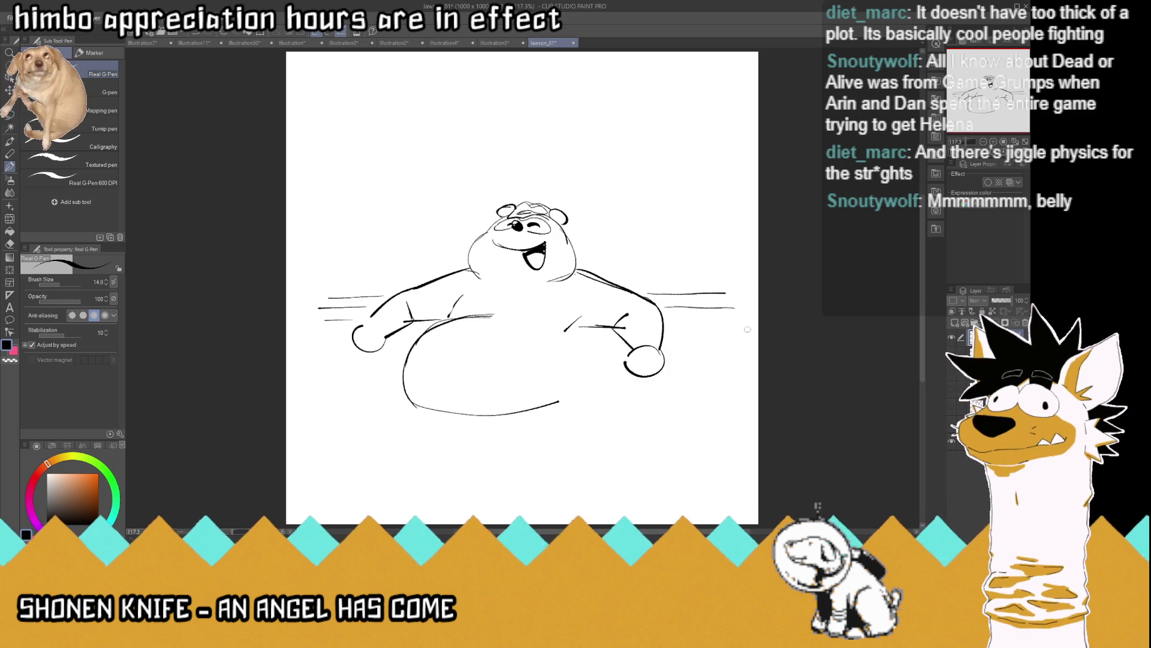
Add a lower edge line on the right and tile tick marks along both bath edges
{"action": "left_click_drag", "start_coordinate": [667, 325], "coordinate": [744, 325]}
{"action": "left_click_drag", "start_coordinate": [675, 303], "coordinate": [743, 298]}
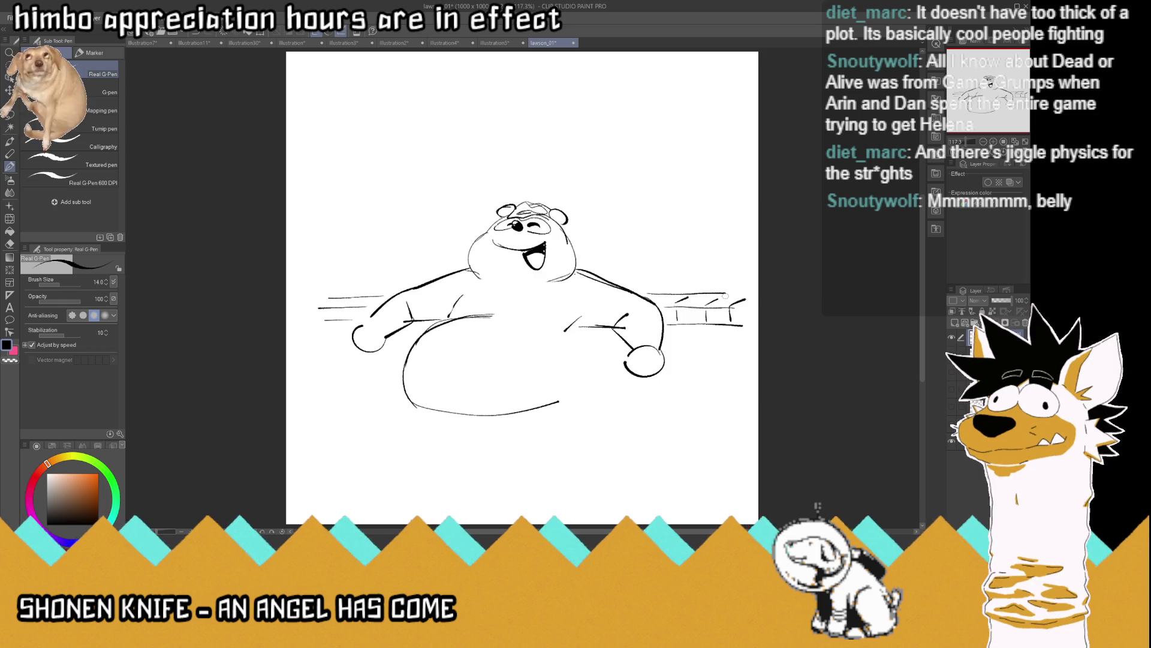
{"action": "mouse_move", "coordinate": [365, 303]}
{"action": "left_mouse_down"}
{"action": "mouse_move", "coordinate": [362, 317]}
{"action": "mouse_move", "coordinate": [381, 296]}
{"action": "mouse_move", "coordinate": [333, 318]}
{"action": "mouse_move", "coordinate": [316, 302]}
{"action": "left_mouse_up"}
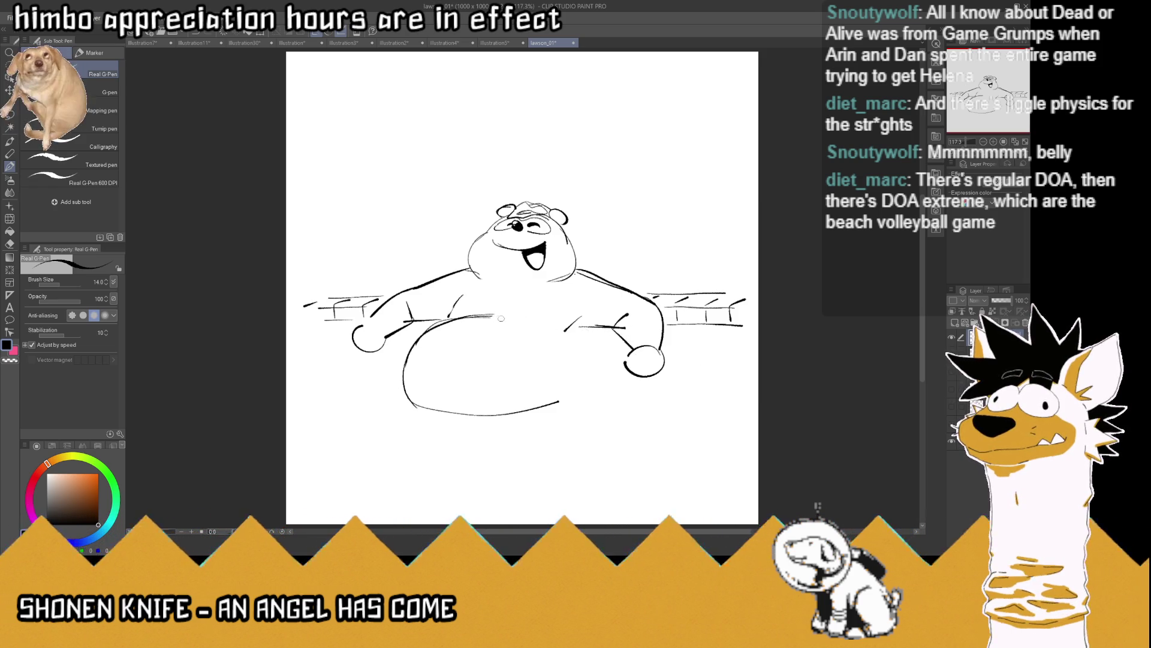
Retrace the belly outline and add ripples beneath and to its lower right
{"action": "left_click_drag", "start_coordinate": [498, 298], "coordinate": [498, 317]}
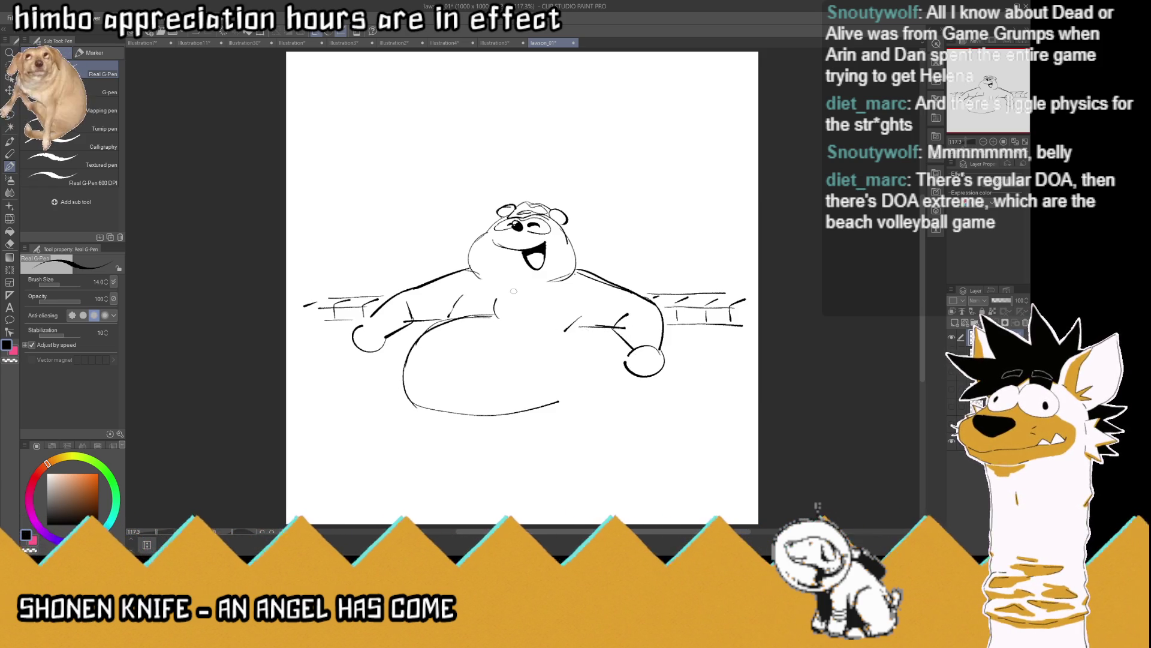
{"action": "mouse_move", "coordinate": [580, 330]}
{"action": "left_mouse_down"}
{"action": "mouse_move", "coordinate": [555, 398]}
{"action": "mouse_move", "coordinate": [422, 402]}
{"action": "mouse_move", "coordinate": [468, 418]}
{"action": "left_mouse_up"}
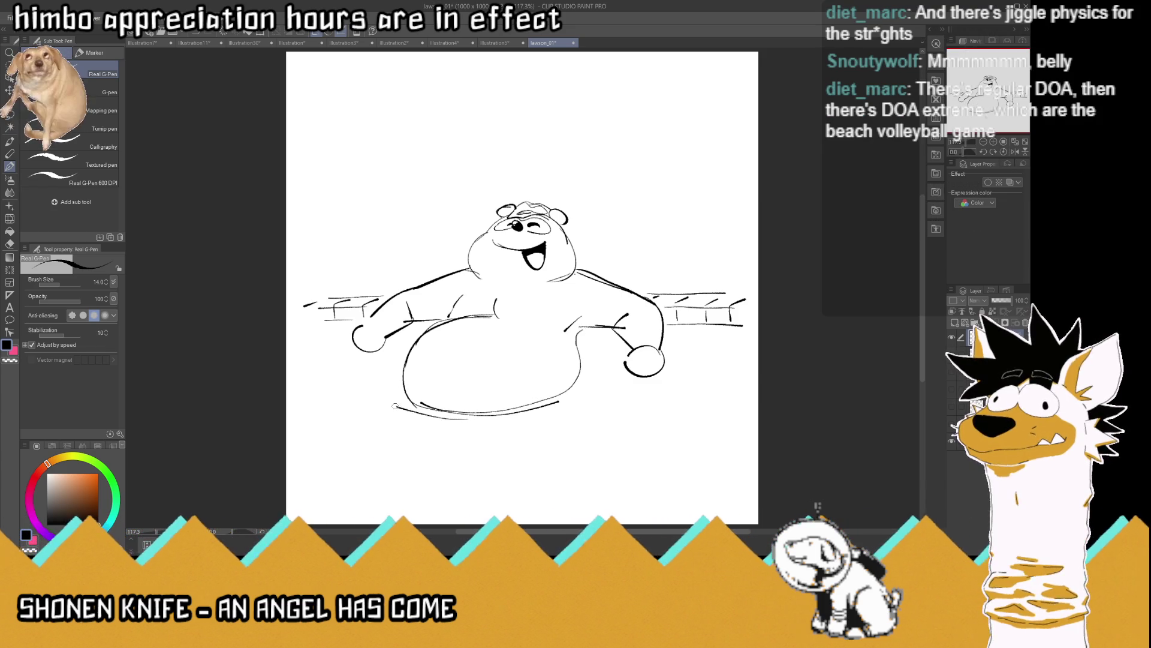
{"action": "left_click_drag", "start_coordinate": [377, 413], "coordinate": [394, 415]}
{"action": "left_click_drag", "start_coordinate": [593, 395], "coordinate": [562, 410]}
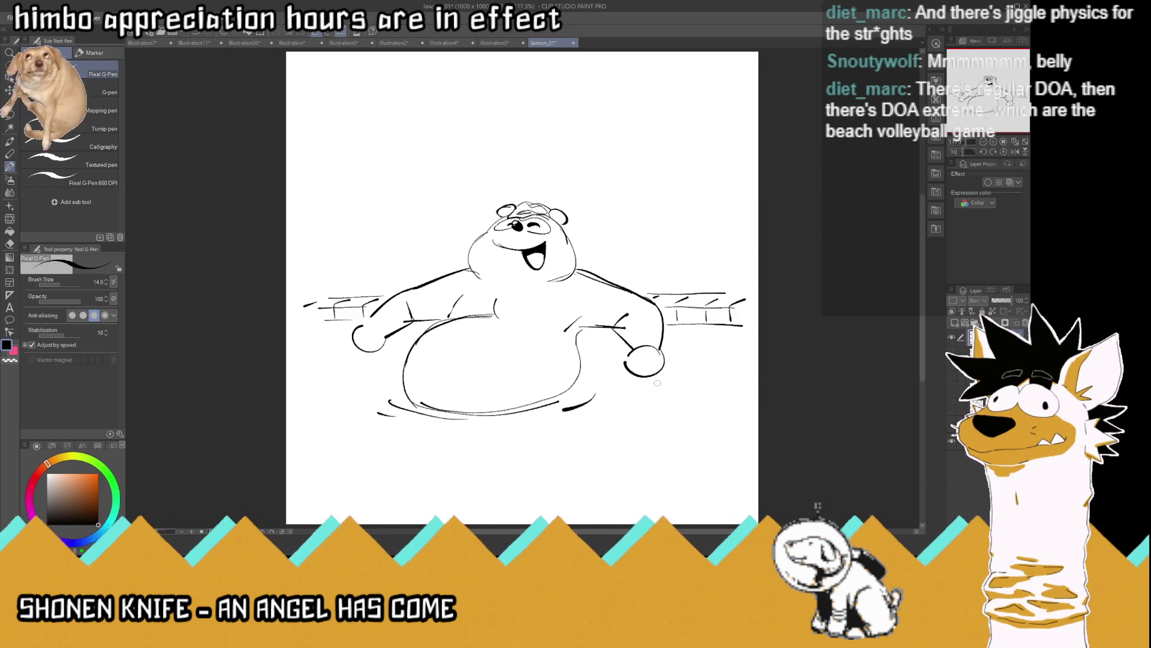
{"action": "left_click_drag", "start_coordinate": [585, 363], "coordinate": [742, 364]}
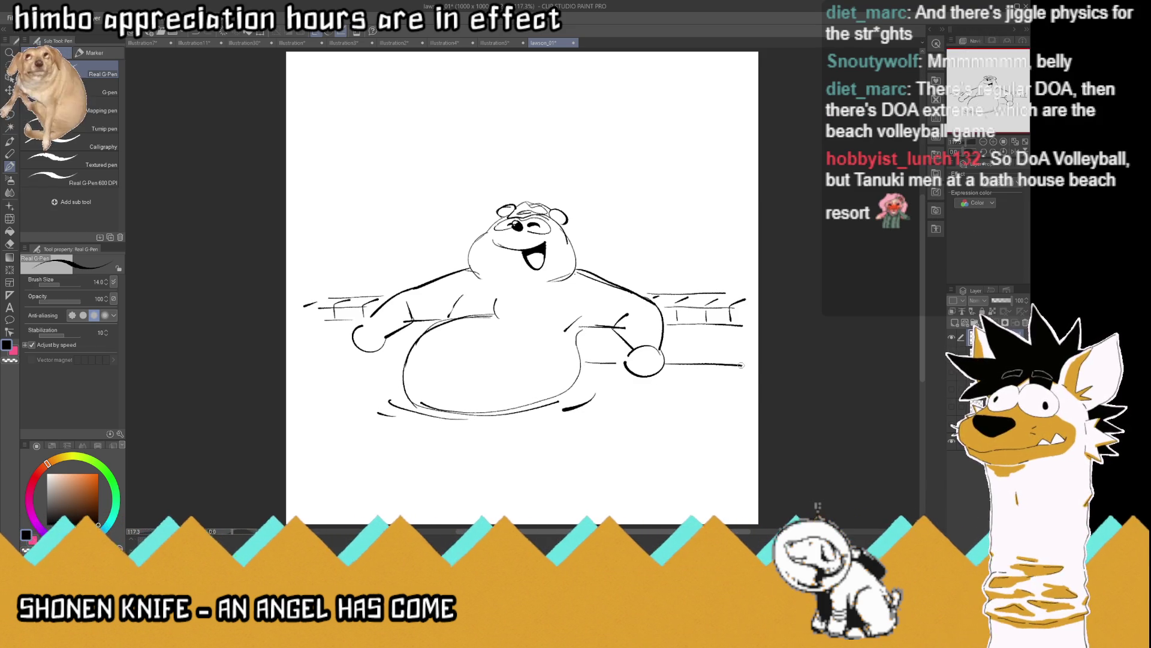
Draw water surface lines on both sides of the belly and right hand
{"action": "left_click_drag", "start_coordinate": [403, 360], "coordinate": [313, 358]}
{"action": "left_click_drag", "start_coordinate": [394, 366], "coordinate": [307, 367]}
{"action": "left_click_drag", "start_coordinate": [667, 369], "coordinate": [744, 367]}
{"action": "left_click_drag", "start_coordinate": [698, 378], "coordinate": [732, 379]}
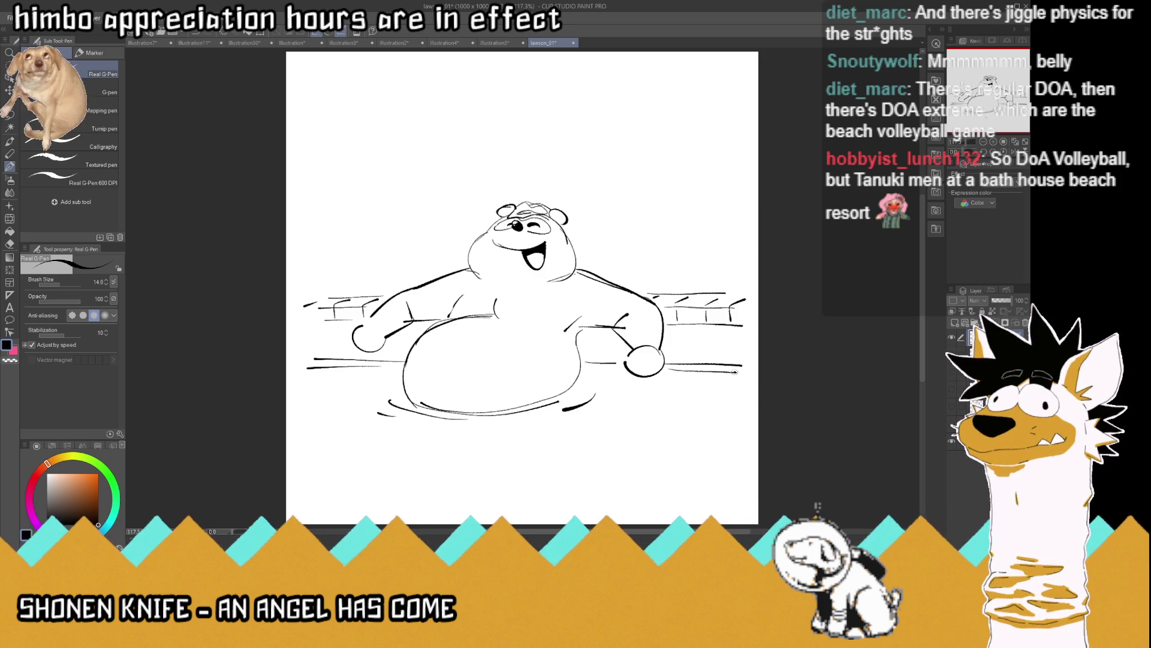
{"action": "left_click_drag", "start_coordinate": [351, 373], "coordinate": [310, 376]}
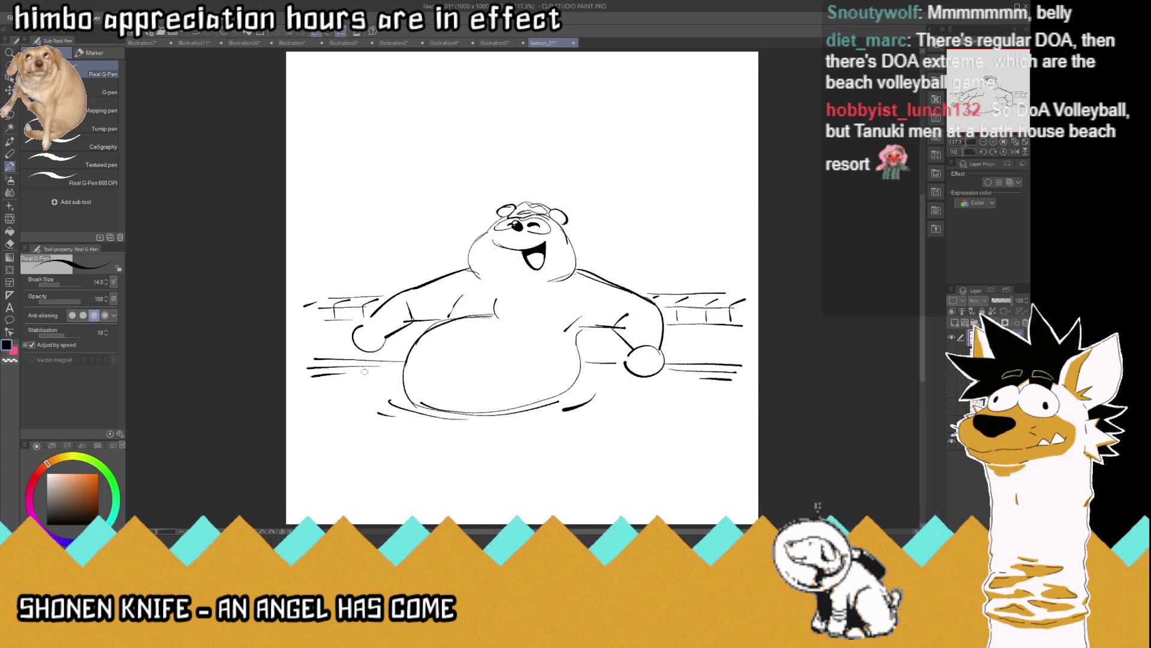
{"action": "left_click_drag", "start_coordinate": [602, 370], "coordinate": [617, 369]}
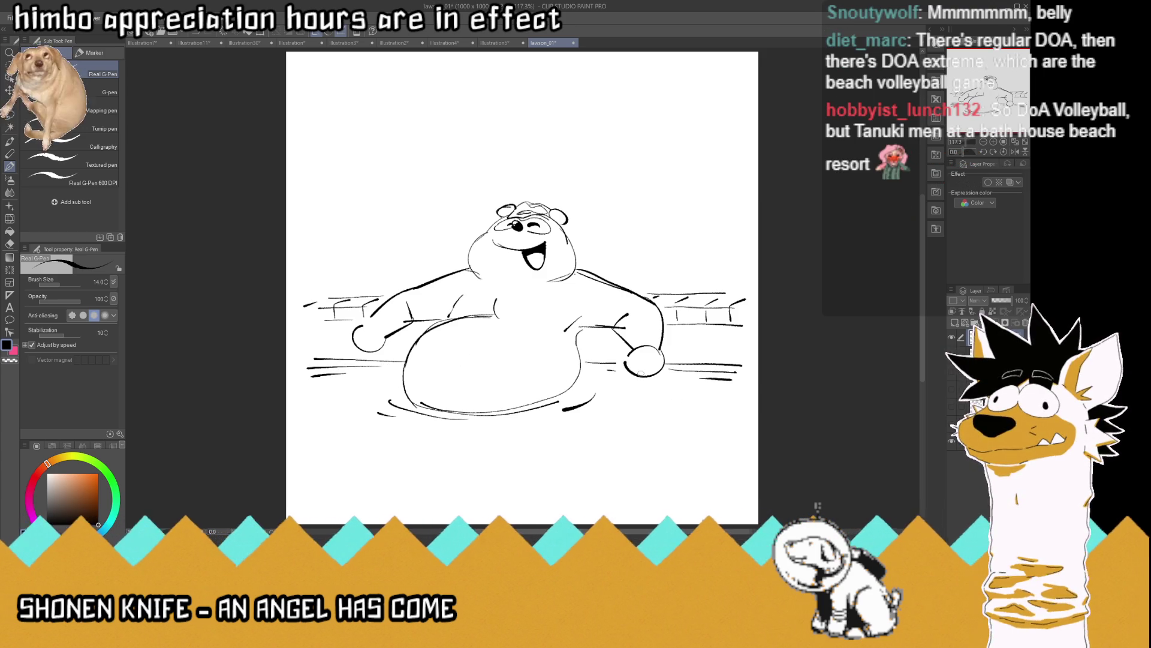
Draw wavy steam wisps rising above-left and above-right of the head
{"action": "mouse_move", "coordinate": [408, 252]}
{"action": "left_mouse_down"}
{"action": "mouse_move", "coordinate": [409, 173]}
{"action": "mouse_move", "coordinate": [376, 240]}
{"action": "mouse_move", "coordinate": [385, 195]}
{"action": "mouse_move", "coordinate": [436, 199]}
{"action": "left_mouse_up"}
{"action": "mouse_move", "coordinate": [646, 268]}
{"action": "left_mouse_down"}
{"action": "mouse_move", "coordinate": [643, 183]}
{"action": "mouse_move", "coordinate": [678, 244]}
{"action": "mouse_move", "coordinate": [687, 203]}
{"action": "left_mouse_up"}
{"action": "left_click_drag", "start_coordinate": [705, 263], "coordinate": [712, 224]}
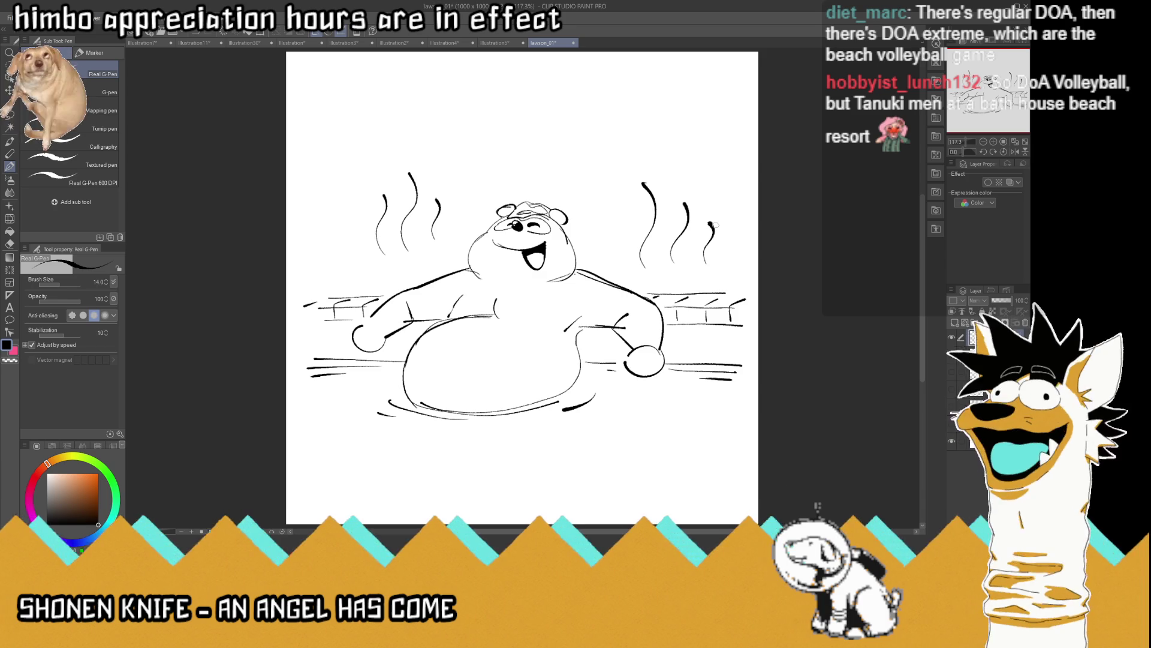
In a mirrored view, erase part of the belly line and redraw the shoulder curve, then unflip
{"action": "left_click", "coordinate": [1016, 153]}
{"action": "left_click_drag", "start_coordinate": [553, 314], "coordinate": [578, 317]}
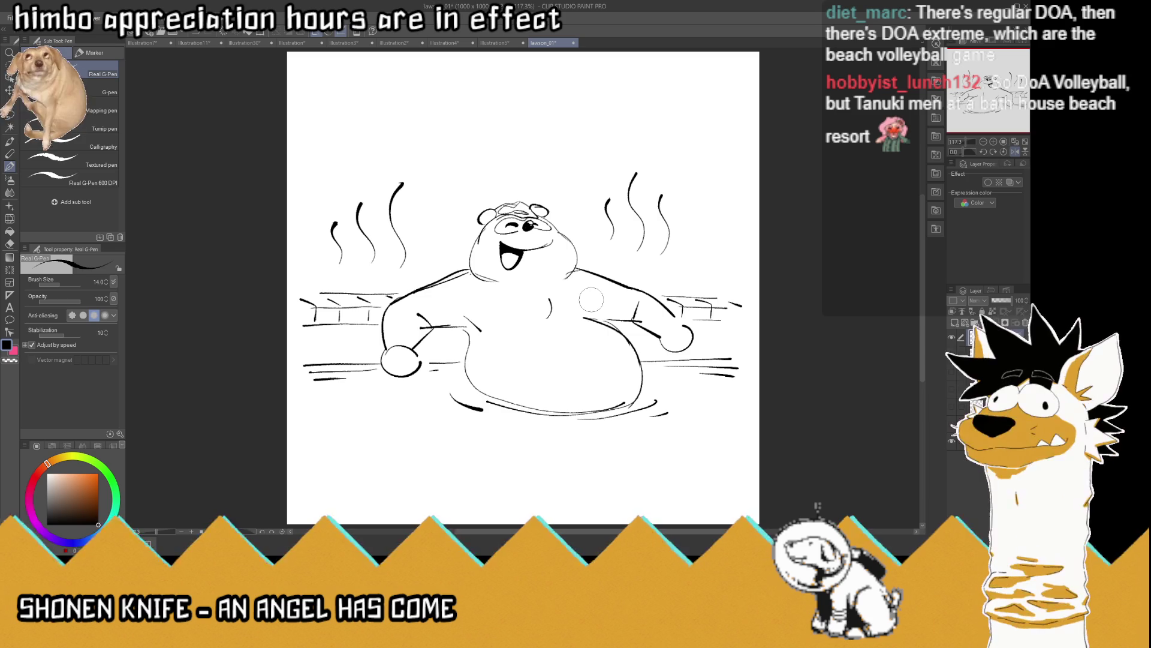
{"action": "mouse_move", "coordinate": [581, 289]}
{"action": "left_mouse_down"}
{"action": "mouse_move", "coordinate": [624, 334]}
{"action": "mouse_move", "coordinate": [603, 371]}
{"action": "left_mouse_up"}
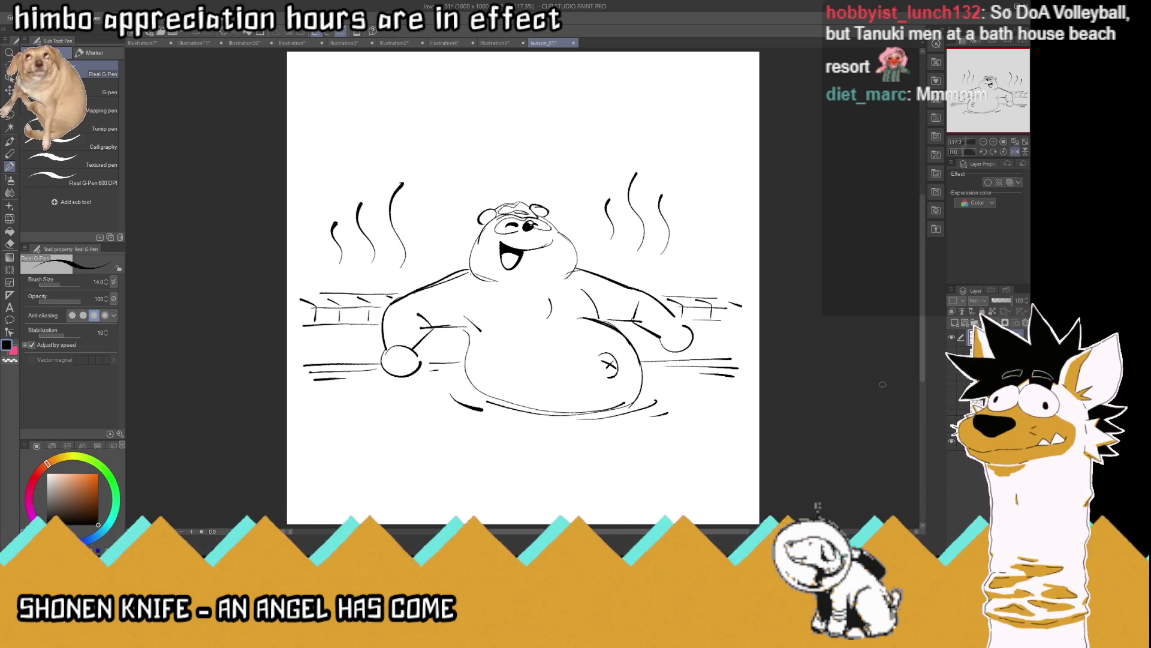
{"action": "left_click", "coordinate": [1014, 144]}
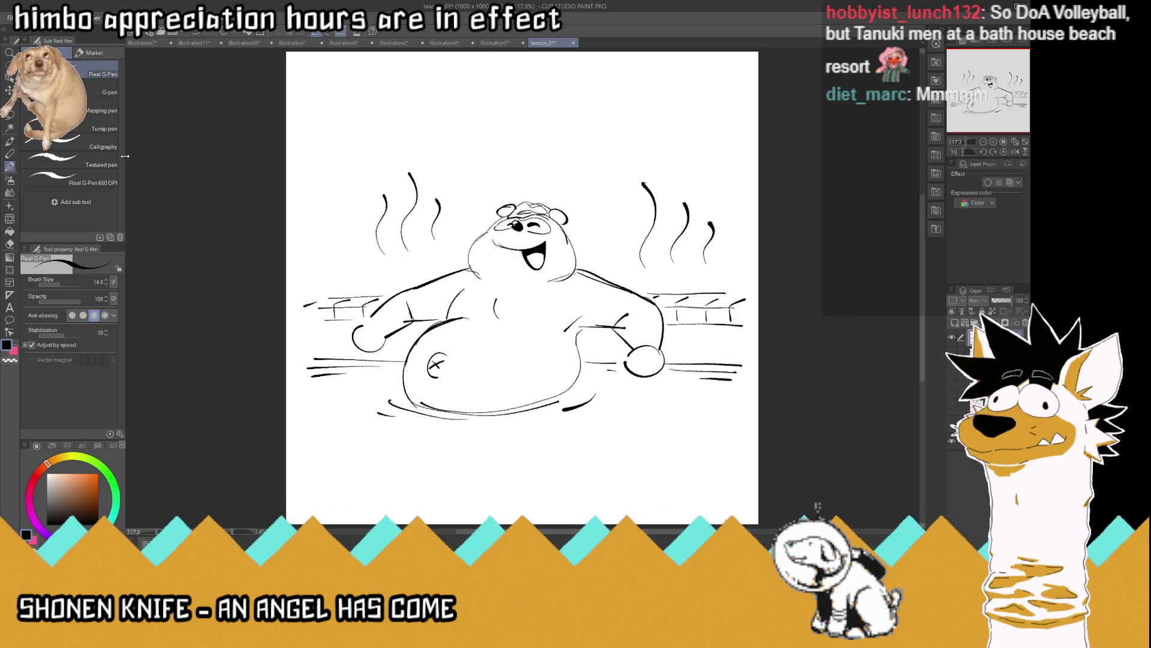
Move the whole drawing up on the page and save the file
{"action": "left_click", "coordinate": [9, 90]}
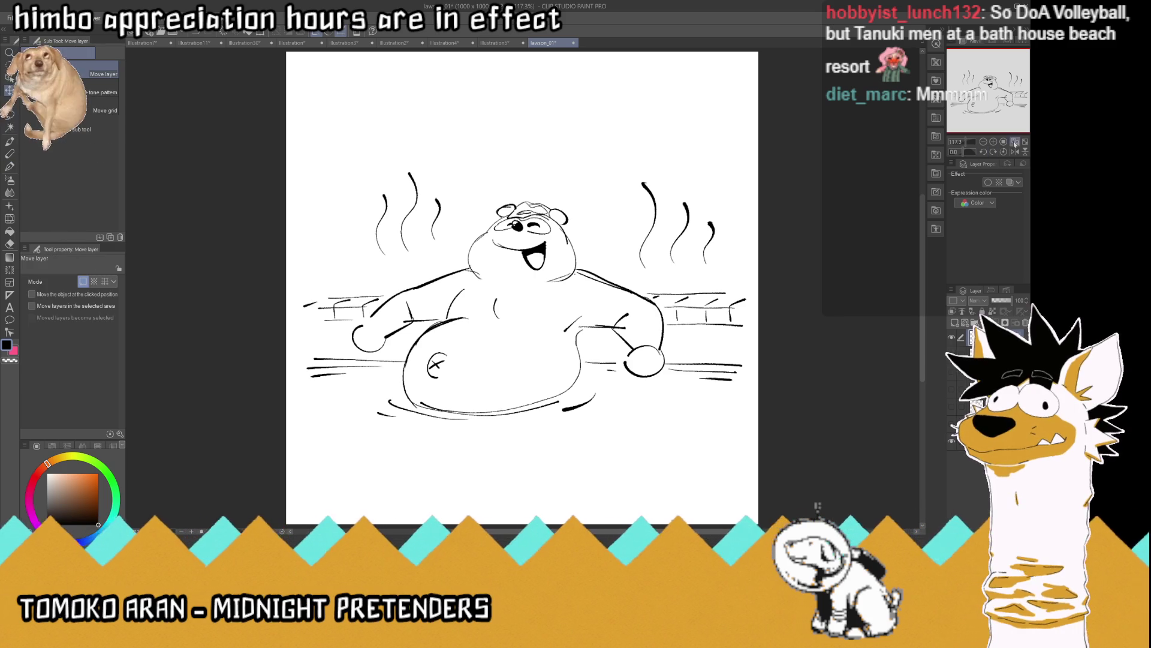
{"action": "left_click_drag", "start_coordinate": [680, 291], "coordinate": [678, 262]}
{"action": "key", "text": "ctrl+s"}
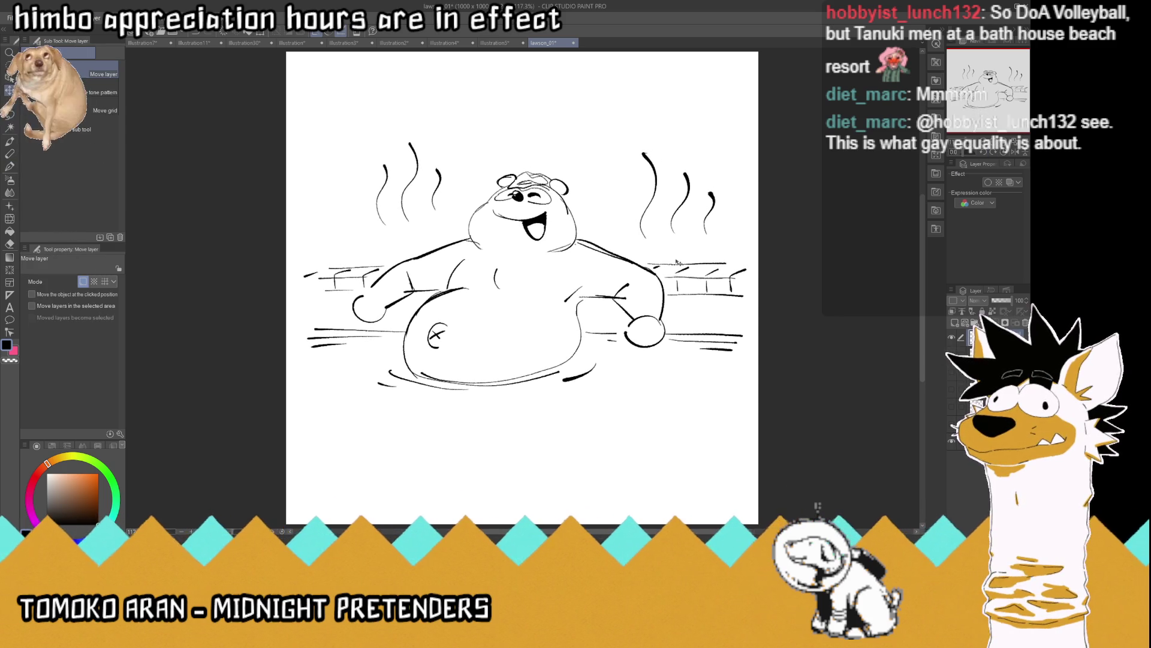
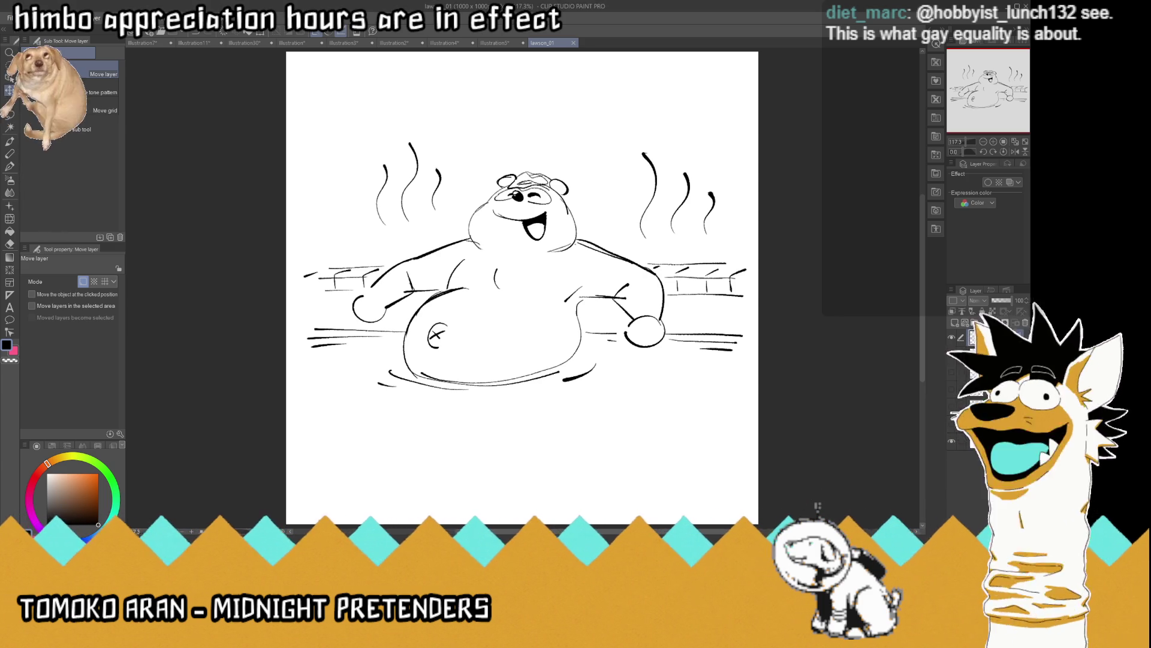
Hide the finished bear sketch and paste the beach volleyball reference photo onto the canvas
{"action": "left_click", "coordinate": [952, 335]}
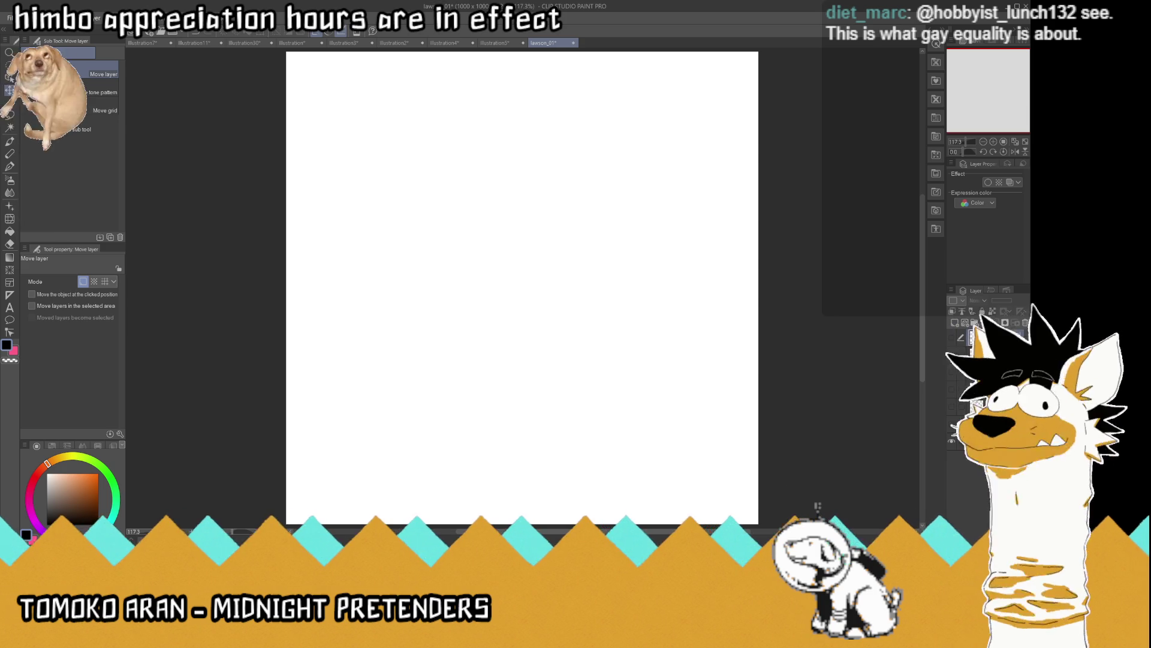
{"action": "key", "text": "ctrl+v"}
{"action": "left_click_drag", "start_coordinate": [614, 370], "coordinate": [389, 340]}
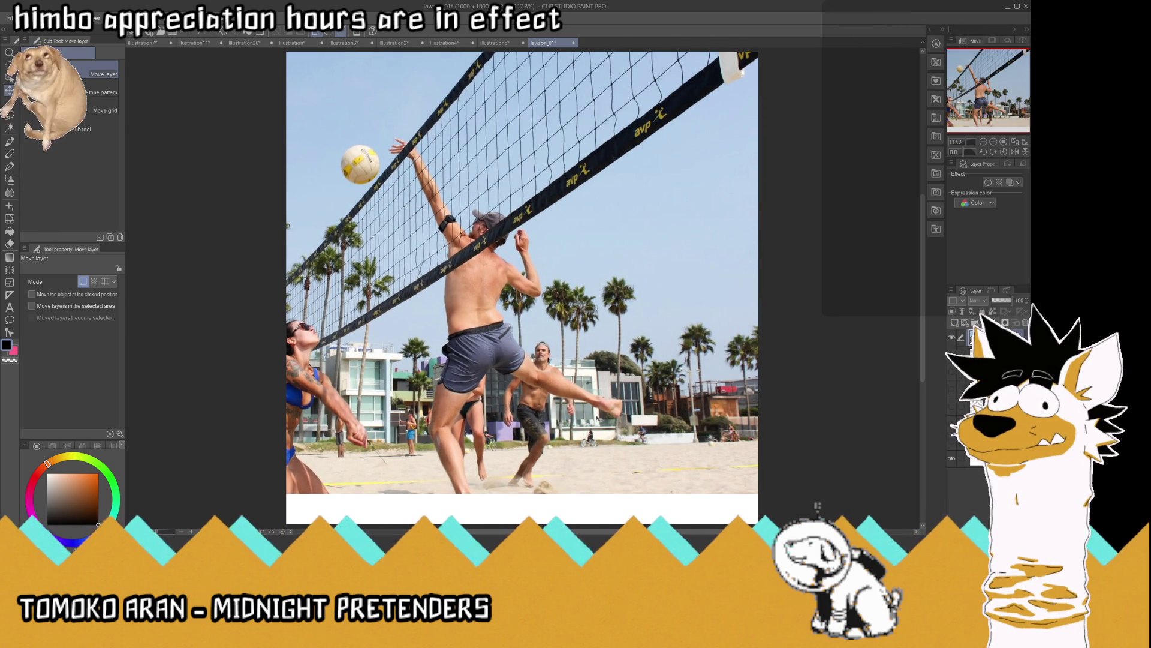
Scale the pasted photo down to 32% and place it in the canvas's top-left corner
{"action": "key", "text": "ctrl+t"}
{"action": "scroll", "coordinate": [542, 264], "scroll_direction": "down", "scroll_amount": 2}
{"action": "left_click_drag", "start_coordinate": [457, 101], "coordinate": [454, 277]}
{"action": "mouse_move", "coordinate": [501, 319]}
{"action": "left_mouse_down"}
{"action": "mouse_move", "coordinate": [507, 162]}
{"action": "mouse_move", "coordinate": [517, 151]}
{"action": "left_mouse_up"}
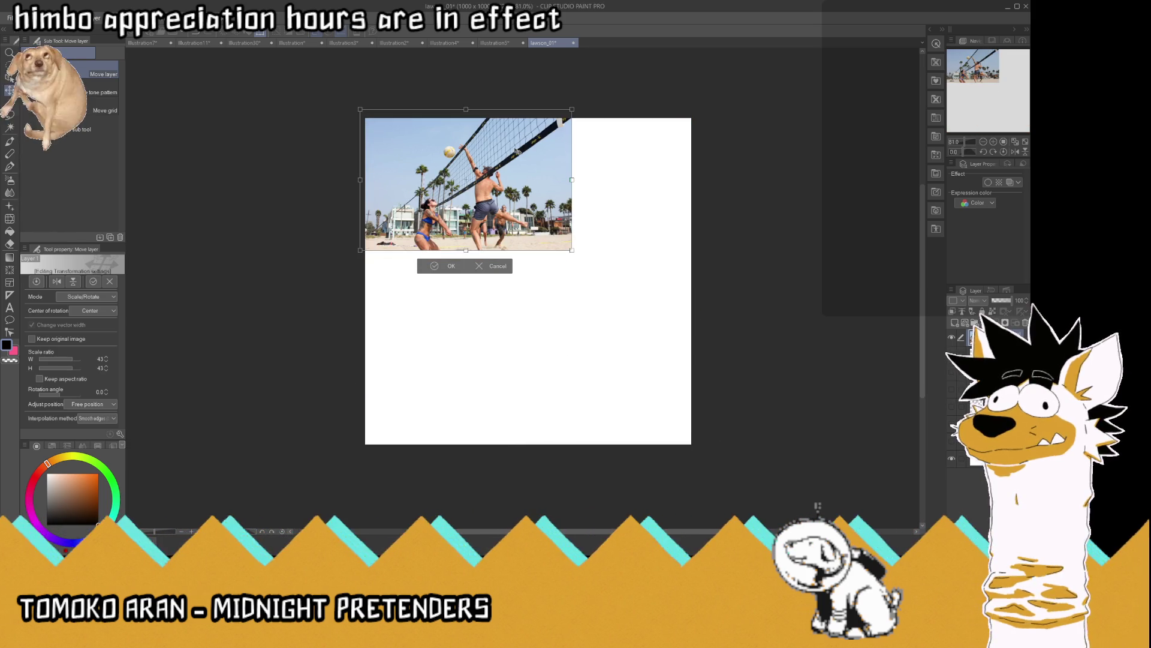
{"action": "left_click_drag", "start_coordinate": [360, 110], "coordinate": [413, 146]}
{"action": "left_click_drag", "start_coordinate": [475, 169], "coordinate": [455, 141]}
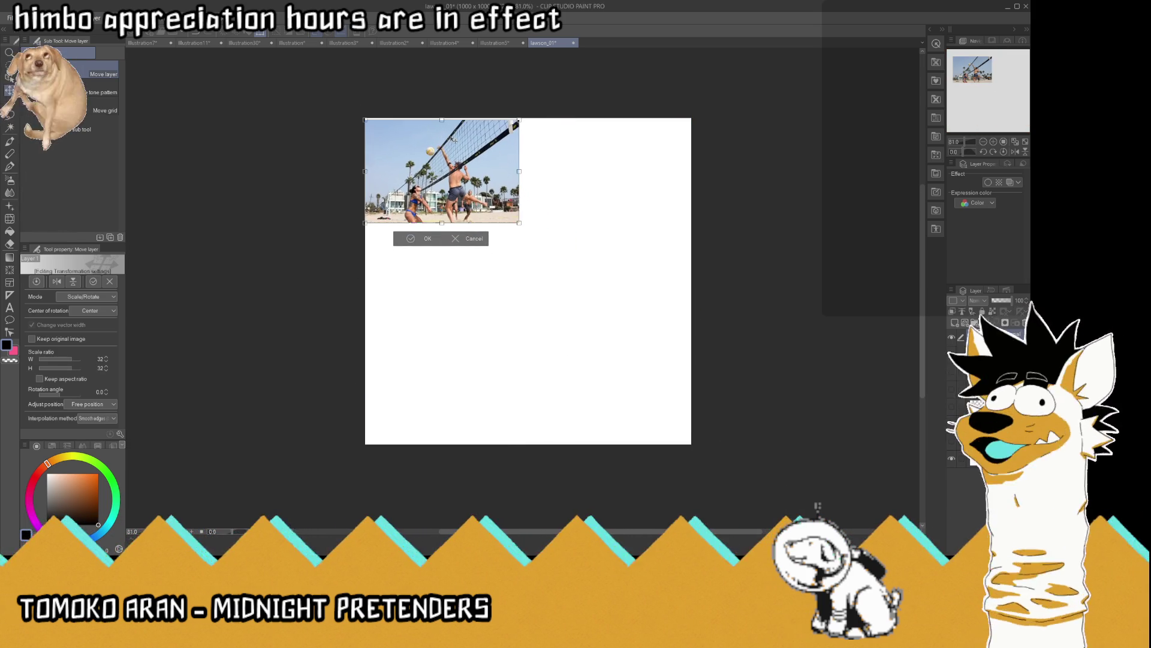
{"action": "left_click", "coordinate": [410, 238]}
Fit the whole canvas in view and fade the photo layer to 48 opacity
{"action": "left_click", "coordinate": [1016, 142]}
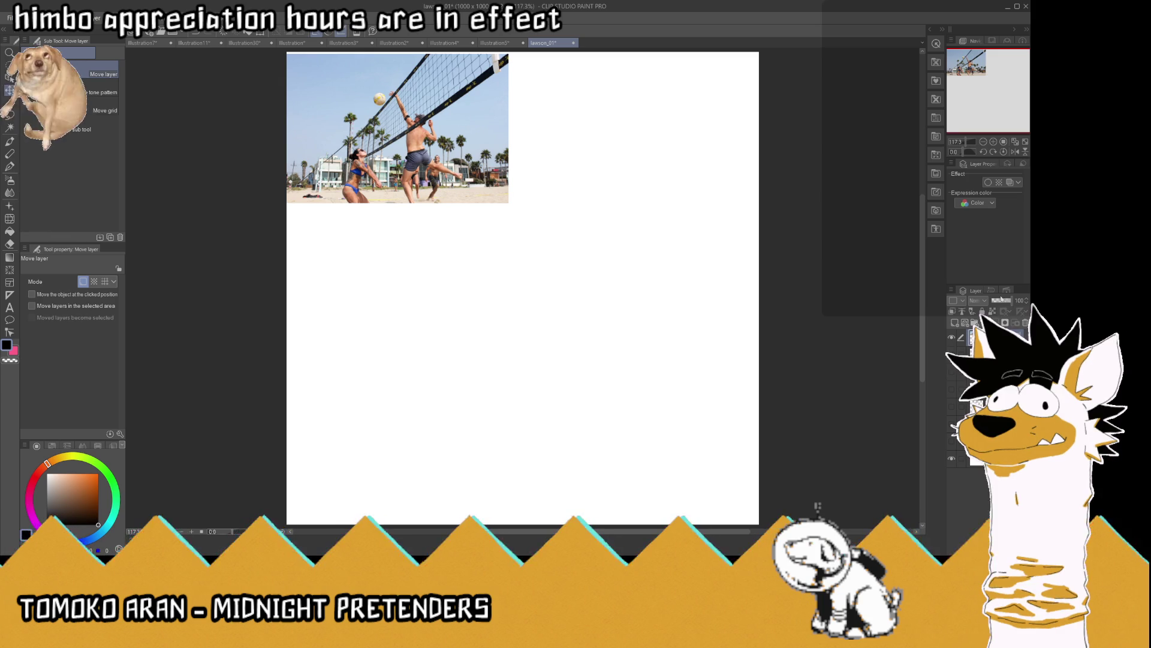
{"action": "left_click_drag", "start_coordinate": [1012, 300], "coordinate": [1002, 301]}
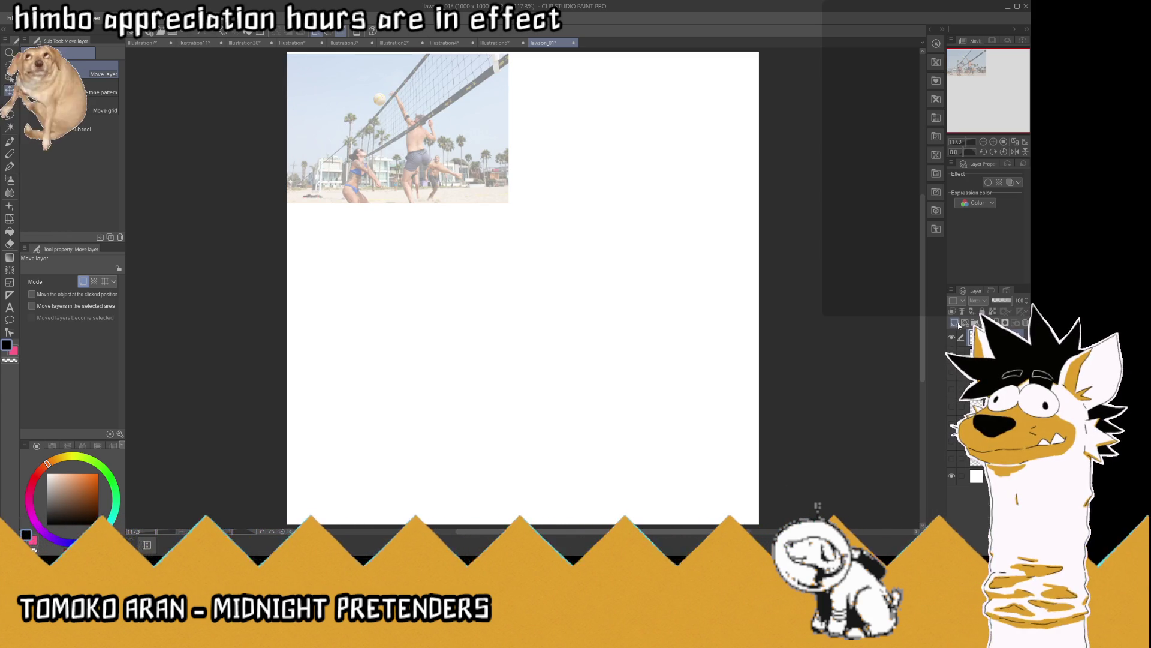
{"action": "left_click", "coordinate": [11, 168]}
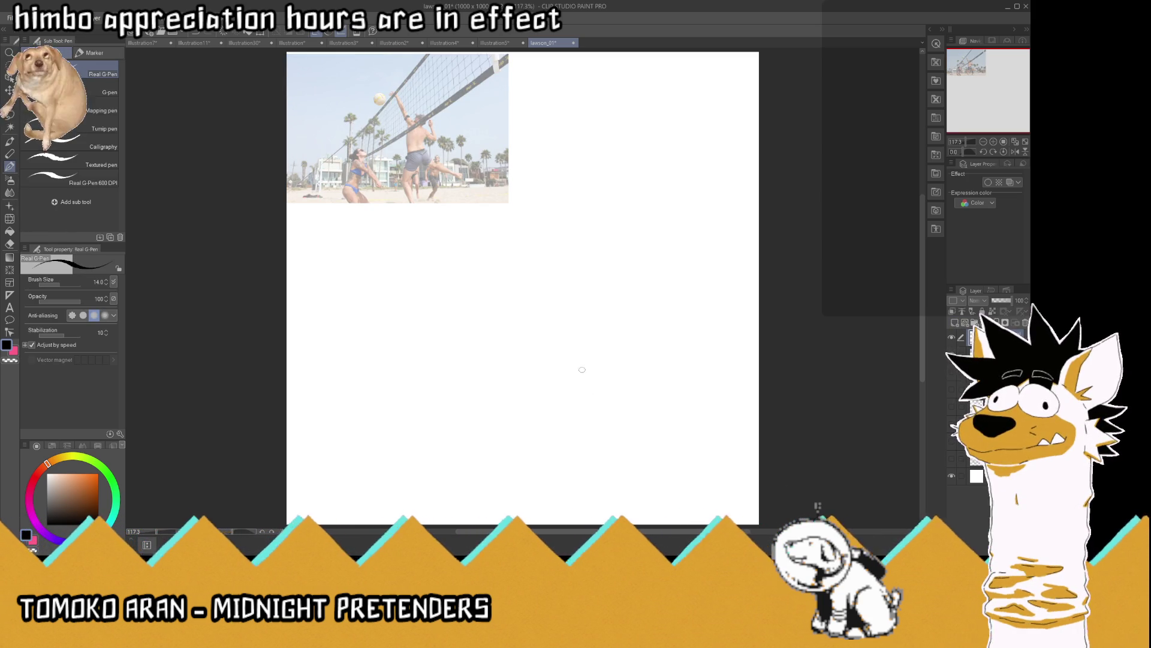
Sketch the bear's back with a center fold, a bent arm with paw, head, raised arm and ears
{"action": "mouse_move", "coordinate": [623, 381]}
{"action": "left_mouse_down"}
{"action": "mouse_move", "coordinate": [560, 396]}
{"action": "mouse_move", "coordinate": [540, 358]}
{"action": "mouse_move", "coordinate": [543, 307]}
{"action": "left_mouse_up"}
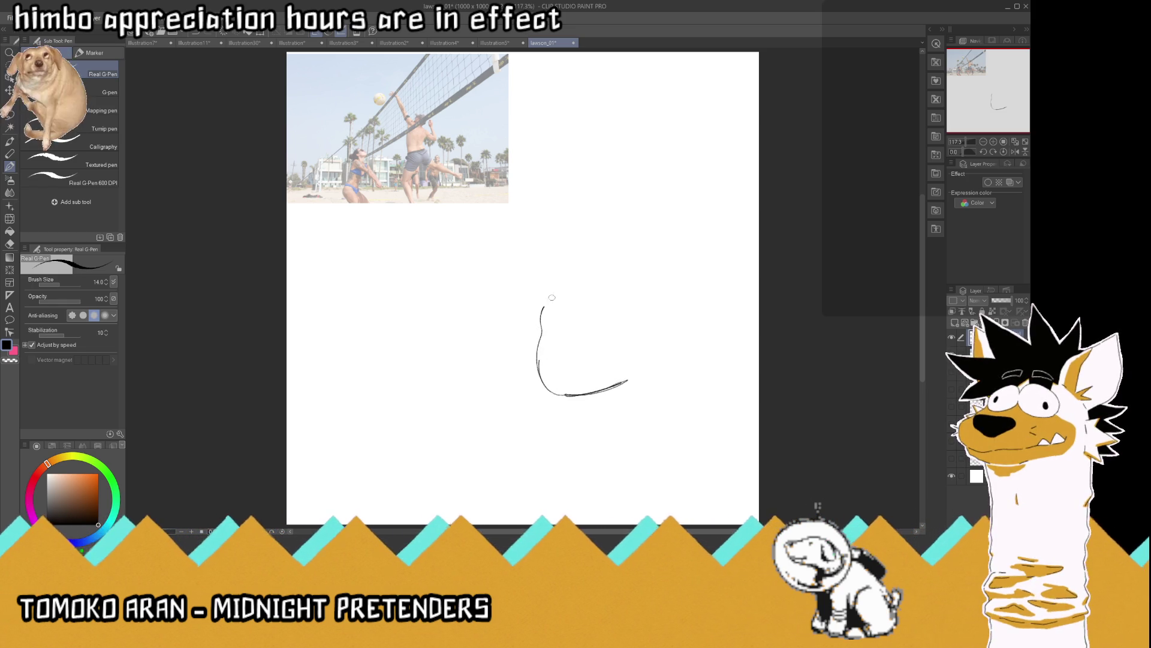
{"action": "left_click_drag", "start_coordinate": [644, 367], "coordinate": [633, 311]}
{"action": "mouse_move", "coordinate": [604, 372]}
{"action": "left_mouse_down"}
{"action": "mouse_move", "coordinate": [600, 329]}
{"action": "mouse_move", "coordinate": [617, 290]}
{"action": "mouse_move", "coordinate": [521, 266]}
{"action": "mouse_move", "coordinate": [510, 198]}
{"action": "left_mouse_up"}
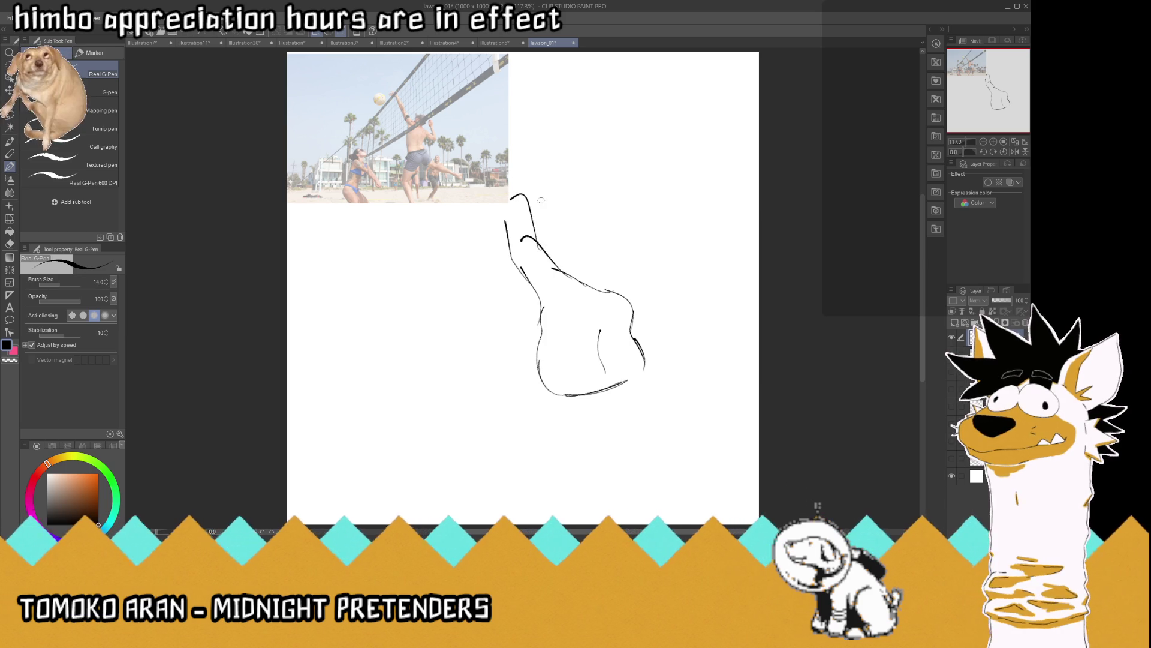
{"action": "mouse_move", "coordinate": [623, 294]}
{"action": "left_mouse_down"}
{"action": "mouse_move", "coordinate": [668, 325]}
{"action": "mouse_move", "coordinate": [658, 336]}
{"action": "mouse_move", "coordinate": [676, 289]}
{"action": "mouse_move", "coordinate": [677, 346]}
{"action": "left_mouse_up"}
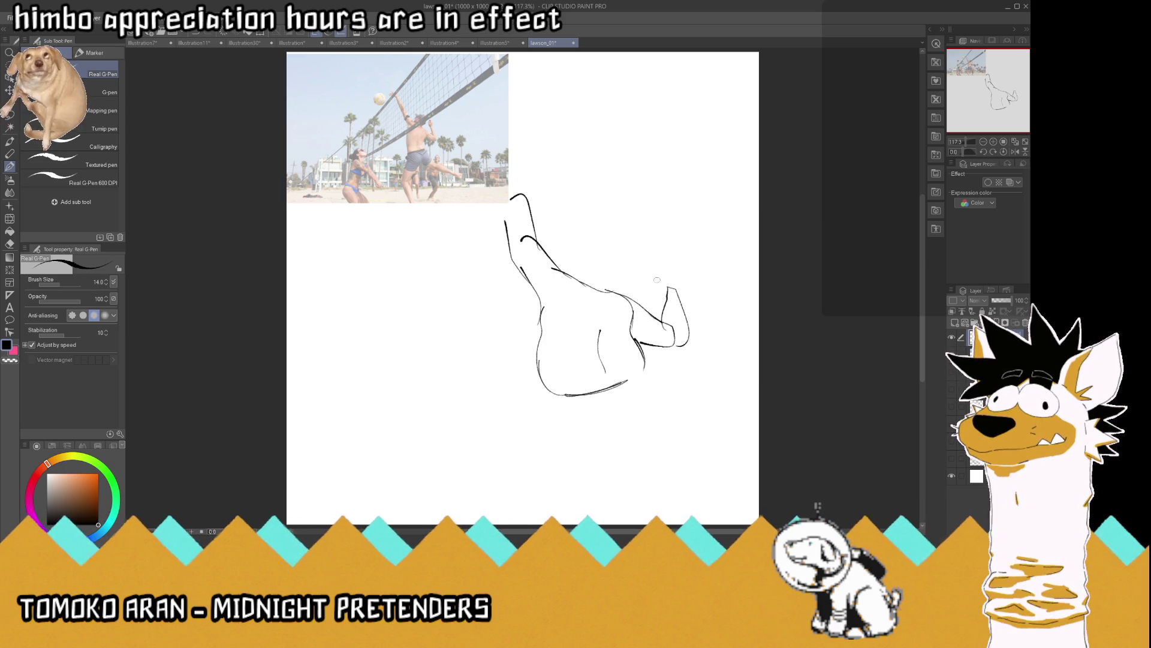
{"action": "mouse_move", "coordinate": [663, 303]}
{"action": "left_mouse_down"}
{"action": "mouse_move", "coordinate": [657, 277]}
{"action": "mouse_move", "coordinate": [680, 303]}
{"action": "mouse_move", "coordinate": [680, 268]}
{"action": "left_mouse_up"}
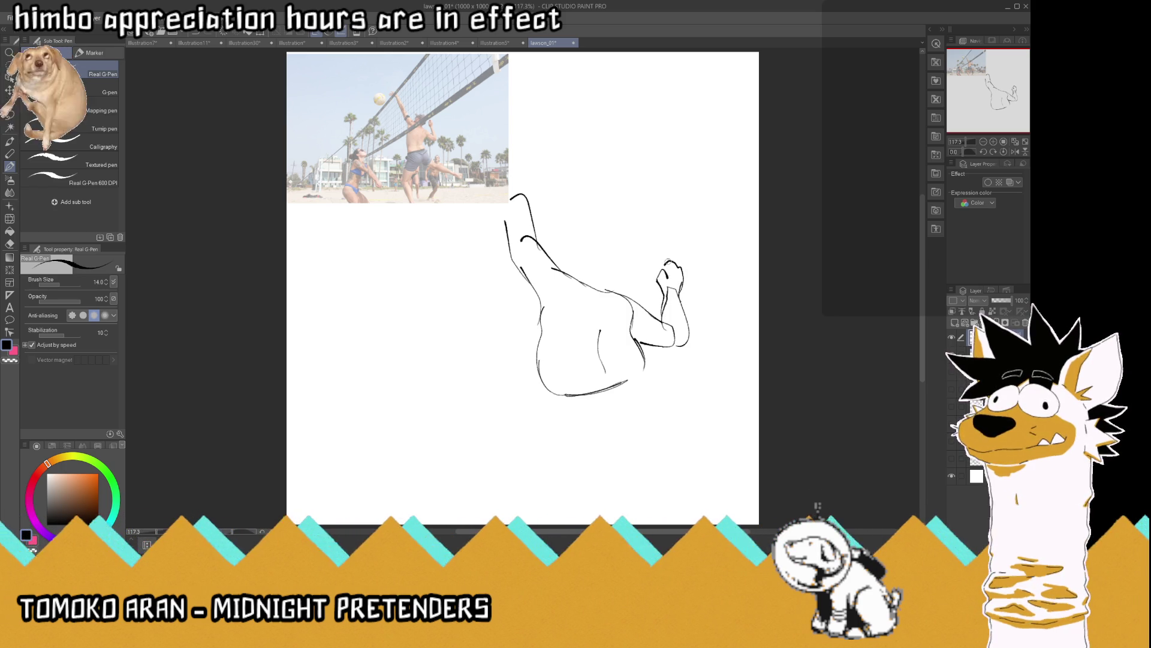
{"action": "mouse_move", "coordinate": [565, 264]}
{"action": "left_mouse_down"}
{"action": "mouse_move", "coordinate": [576, 279]}
{"action": "mouse_move", "coordinate": [566, 273]}
{"action": "mouse_move", "coordinate": [627, 242]}
{"action": "mouse_move", "coordinate": [623, 293]}
{"action": "left_mouse_up"}
{"action": "mouse_move", "coordinate": [616, 245]}
{"action": "left_mouse_down"}
{"action": "mouse_move", "coordinate": [611, 234]}
{"action": "mouse_move", "coordinate": [637, 252]}
{"action": "mouse_move", "coordinate": [575, 242]}
{"action": "mouse_move", "coordinate": [569, 264]}
{"action": "left_mouse_up"}
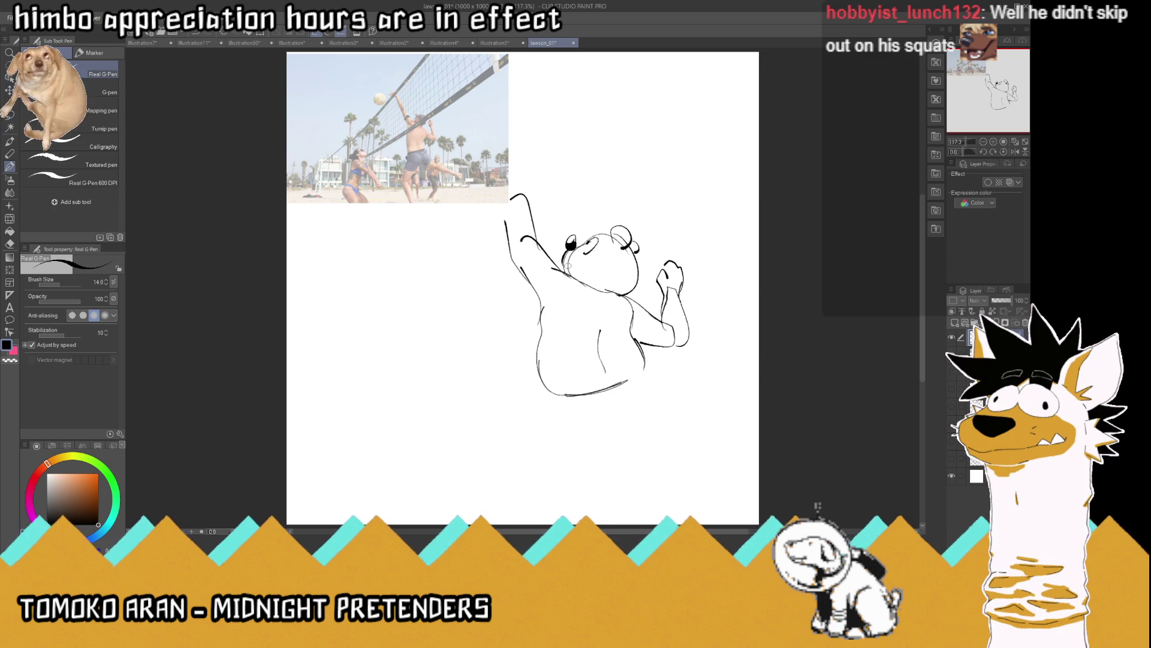
Ink a paw atop the raised arm, then extend the body's bottom curve into a waistline
{"action": "mouse_move", "coordinate": [511, 199]}
{"action": "left_mouse_down"}
{"action": "mouse_move", "coordinate": [506, 218]}
{"action": "mouse_move", "coordinate": [521, 190]}
{"action": "mouse_move", "coordinate": [508, 202]}
{"action": "mouse_move", "coordinate": [514, 174]}
{"action": "mouse_move", "coordinate": [487, 192]}
{"action": "mouse_move", "coordinate": [493, 177]}
{"action": "mouse_move", "coordinate": [519, 182]}
{"action": "mouse_move", "coordinate": [504, 152]}
{"action": "left_mouse_up"}
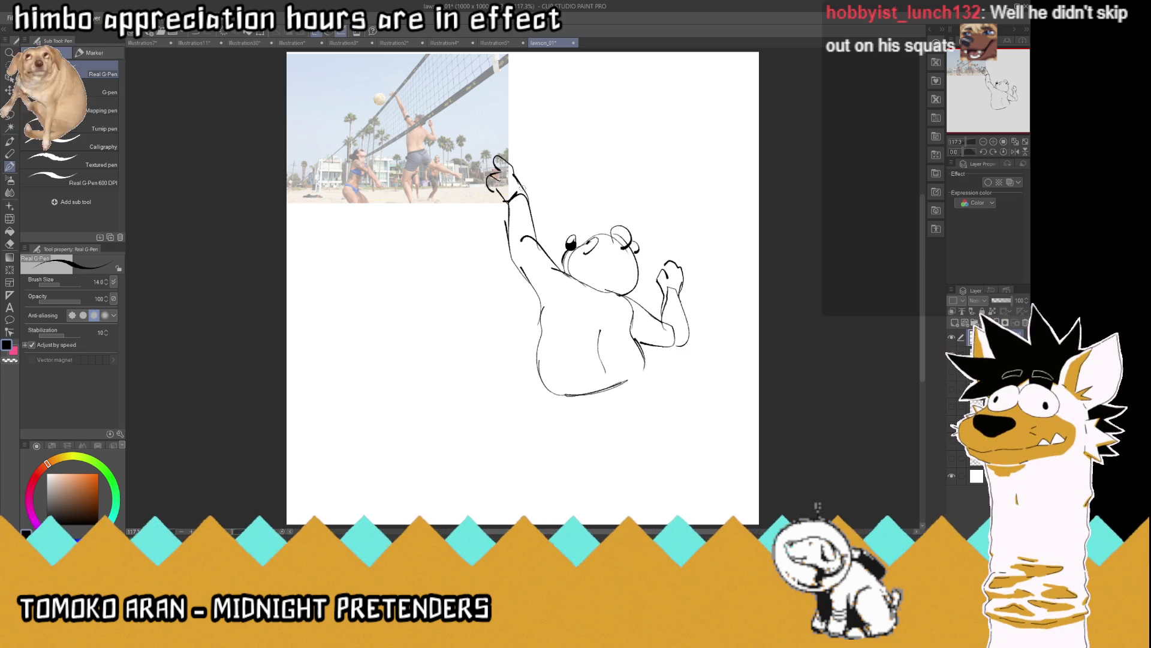
{"action": "left_click_drag", "start_coordinate": [525, 189], "coordinate": [518, 173]}
{"action": "key", "text": "ctrl+z"}
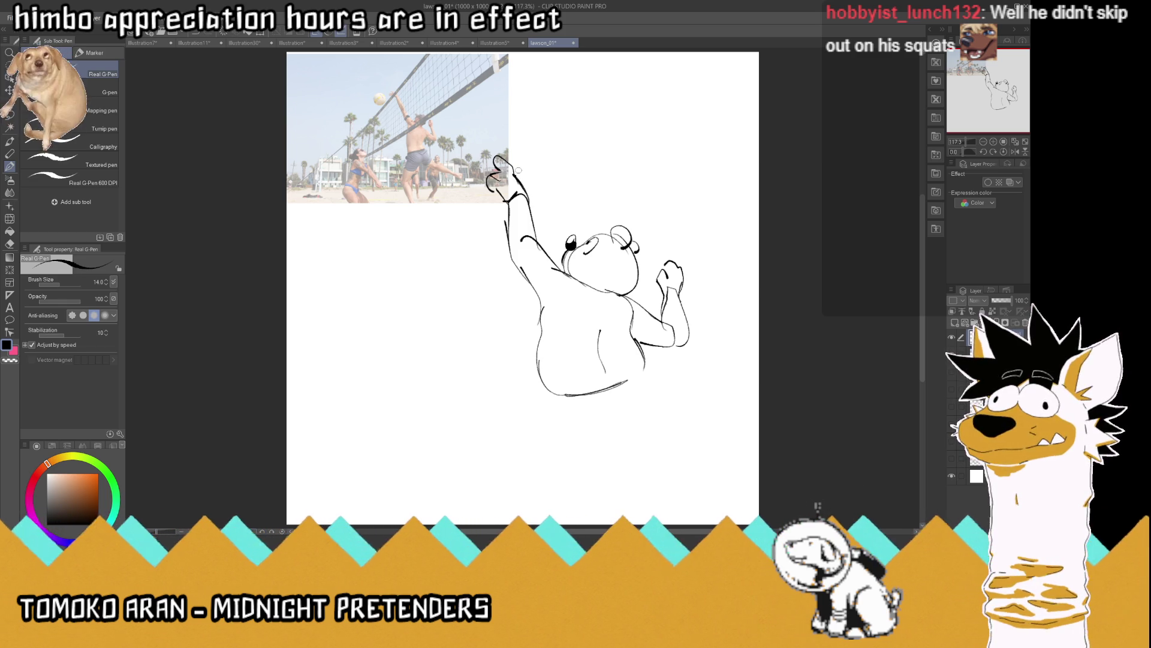
{"action": "mouse_move", "coordinate": [627, 382]}
{"action": "left_mouse_down"}
{"action": "mouse_move", "coordinate": [642, 375]}
{"action": "mouse_move", "coordinate": [546, 394]}
{"action": "mouse_move", "coordinate": [563, 411]}
{"action": "left_mouse_up"}
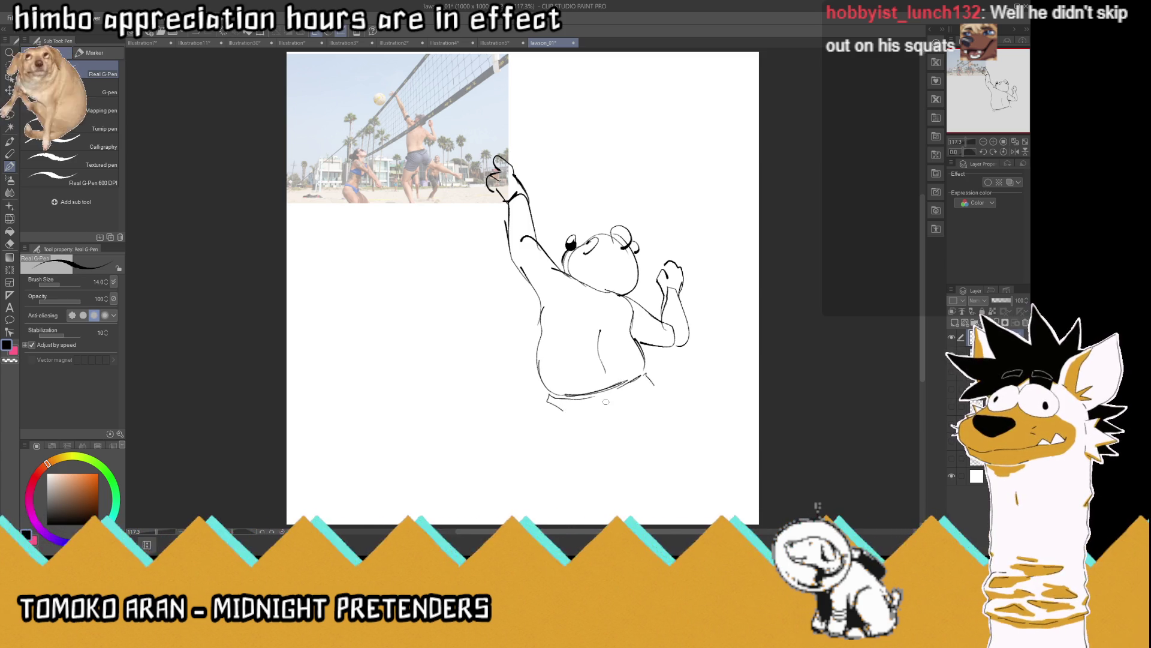
{"action": "mouse_move", "coordinate": [620, 402]}
{"action": "left_mouse_down"}
{"action": "mouse_move", "coordinate": [617, 422]}
{"action": "mouse_move", "coordinate": [575, 426]}
{"action": "mouse_move", "coordinate": [544, 409]}
{"action": "mouse_move", "coordinate": [543, 393]}
{"action": "mouse_move", "coordinate": [534, 426]}
{"action": "left_mouse_up"}
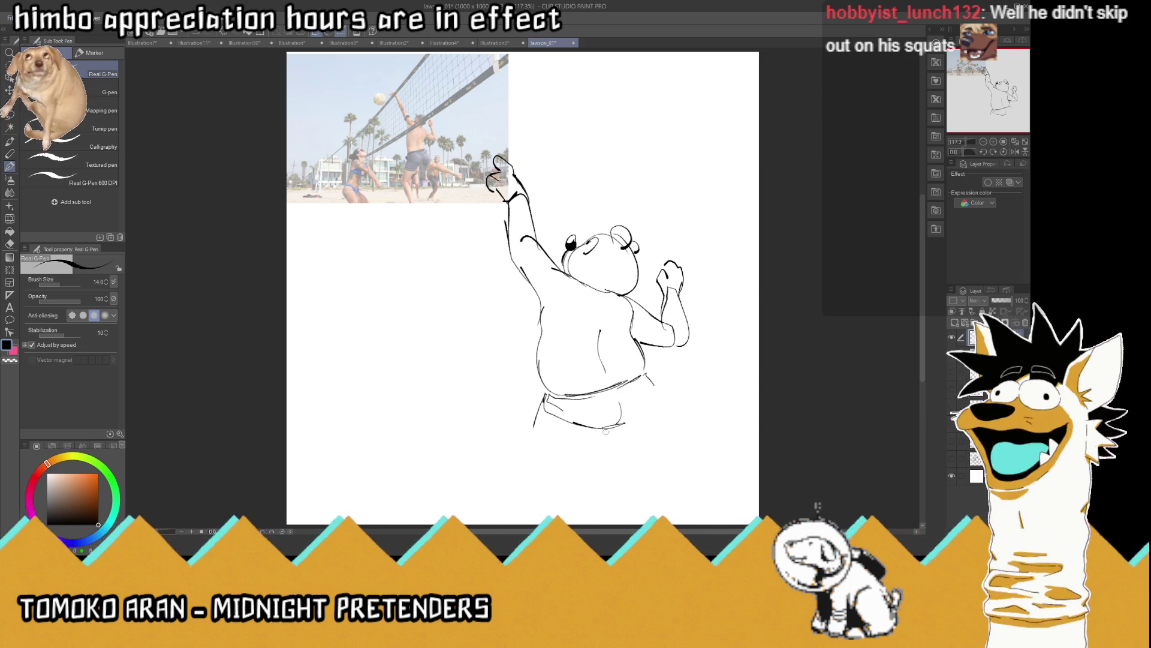
Draw the baggy shorts' lower edge and right hip, then the left leg and foot below
{"action": "mouse_move", "coordinate": [613, 427]}
{"action": "left_mouse_down"}
{"action": "mouse_move", "coordinate": [599, 441]}
{"action": "mouse_move", "coordinate": [544, 448]}
{"action": "left_mouse_up"}
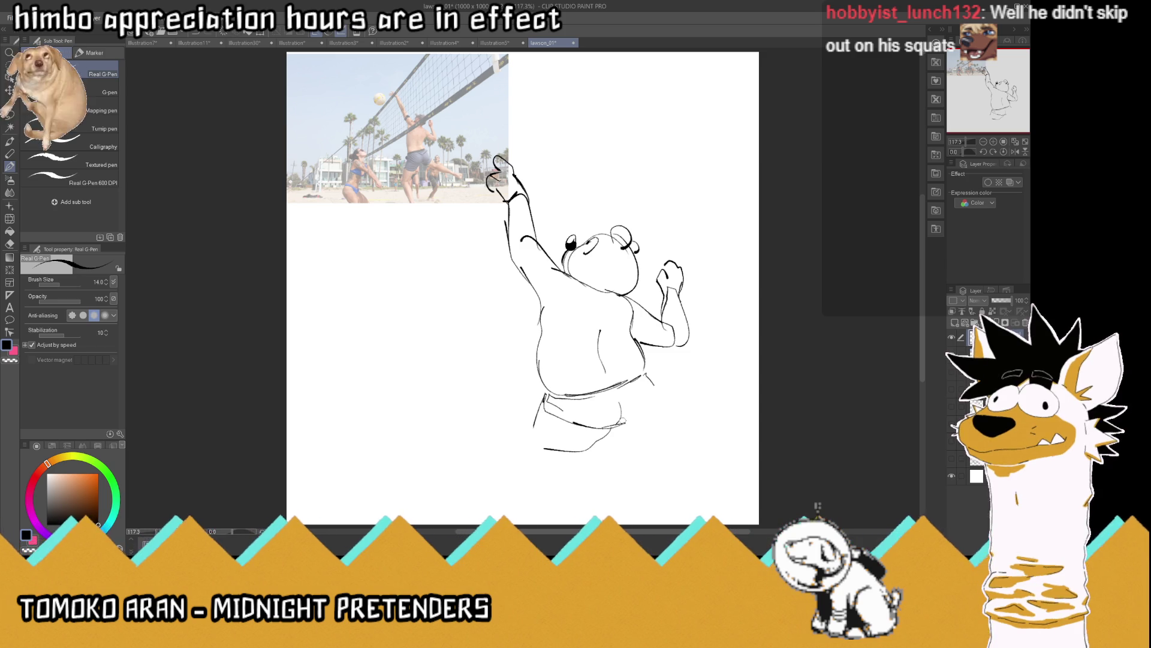
{"action": "left_click_drag", "start_coordinate": [622, 424], "coordinate": [647, 438]}
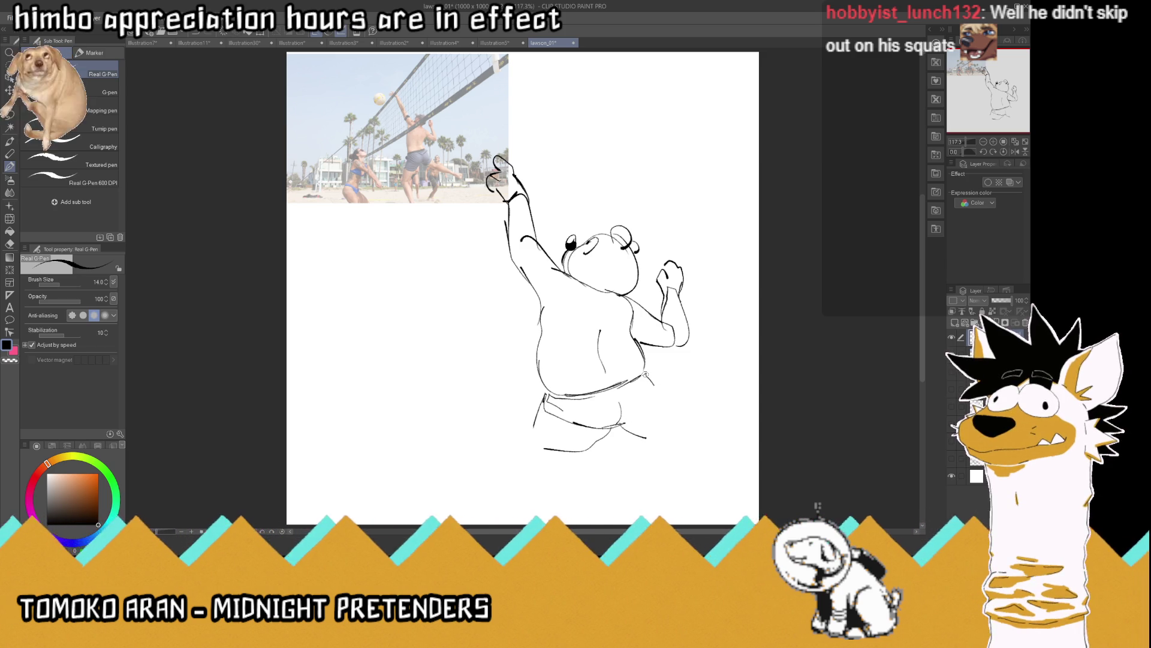
{"action": "mouse_move", "coordinate": [645, 373]}
{"action": "left_mouse_down"}
{"action": "mouse_move", "coordinate": [672, 408]}
{"action": "mouse_move", "coordinate": [657, 439]}
{"action": "left_mouse_up"}
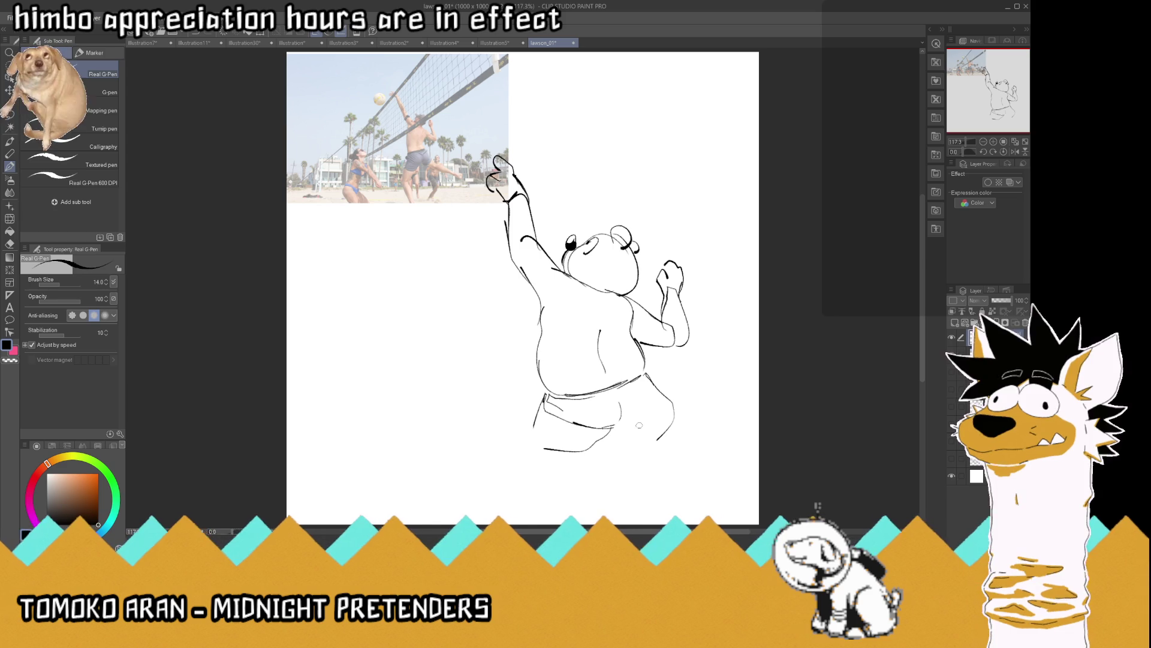
{"action": "mouse_move", "coordinate": [629, 426]}
{"action": "left_mouse_down"}
{"action": "mouse_move", "coordinate": [660, 393]}
{"action": "mouse_move", "coordinate": [616, 431]}
{"action": "mouse_move", "coordinate": [680, 457]}
{"action": "left_mouse_up"}
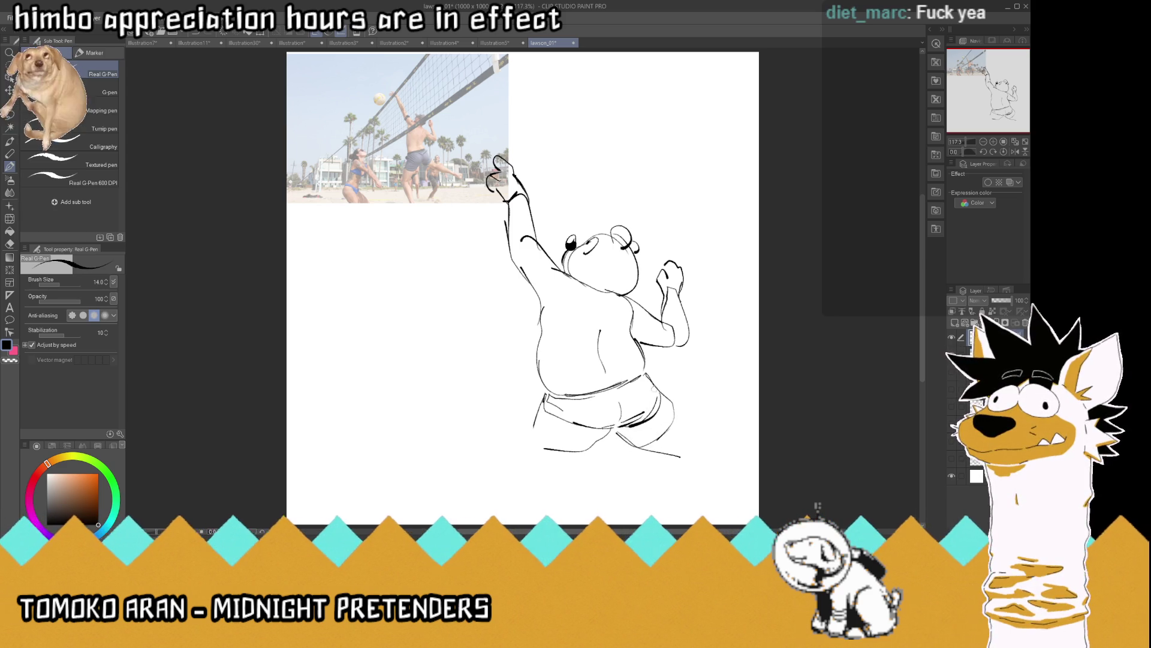
{"action": "left_click_drag", "start_coordinate": [645, 374], "coordinate": [680, 427]}
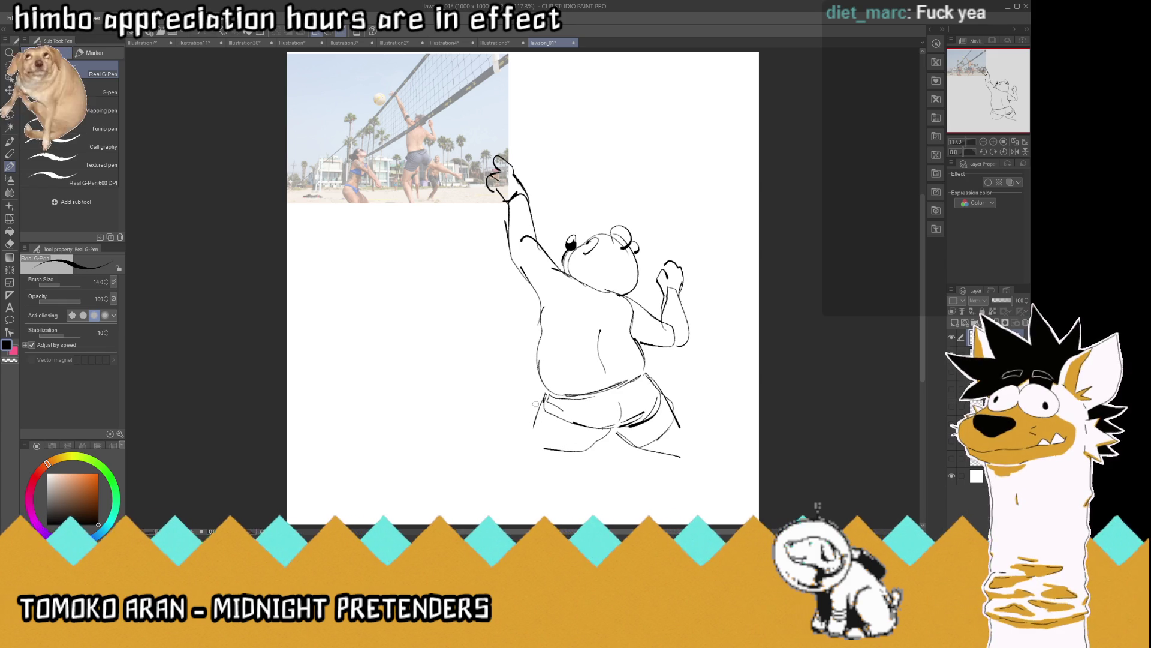
{"action": "mouse_move", "coordinate": [538, 402]}
{"action": "left_mouse_down"}
{"action": "mouse_move", "coordinate": [535, 475]}
{"action": "mouse_move", "coordinate": [593, 447]}
{"action": "mouse_move", "coordinate": [538, 503]}
{"action": "mouse_move", "coordinate": [581, 475]}
{"action": "mouse_move", "coordinate": [532, 504]}
{"action": "left_mouse_up"}
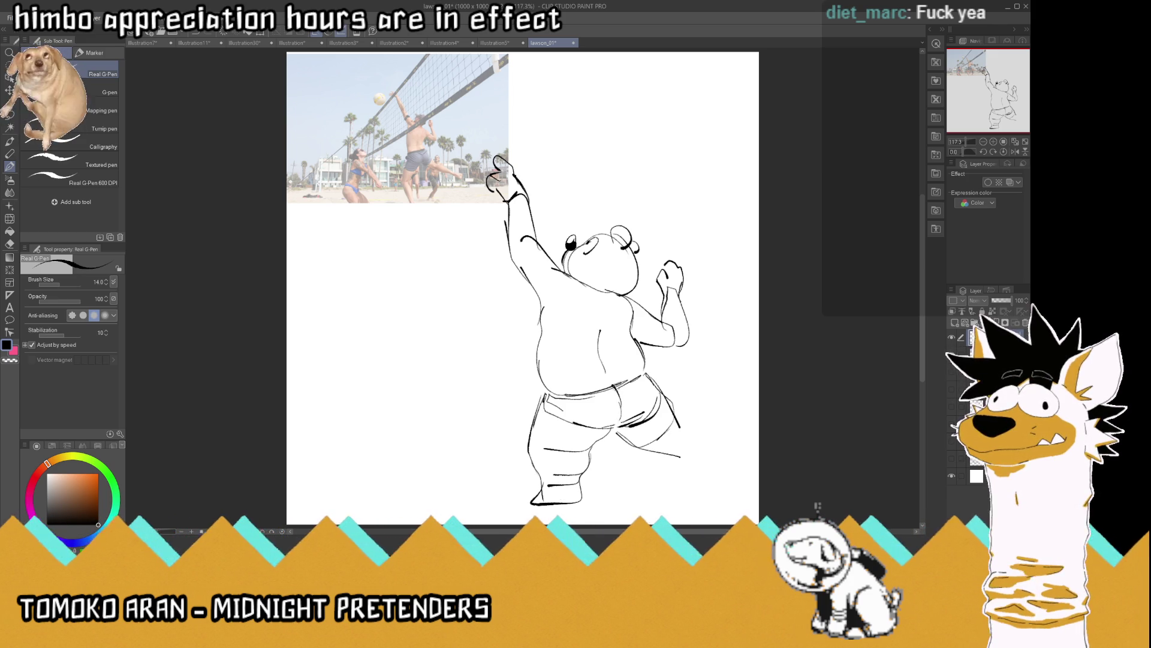
Add creases and fold lines to the bear's shorts and mark their hem
{"action": "left_click_drag", "start_coordinate": [613, 385], "coordinate": [621, 421]}
{"action": "left_click_drag", "start_coordinate": [616, 424], "coordinate": [540, 410]}
{"action": "left_click_drag", "start_coordinate": [667, 395], "coordinate": [618, 433]}
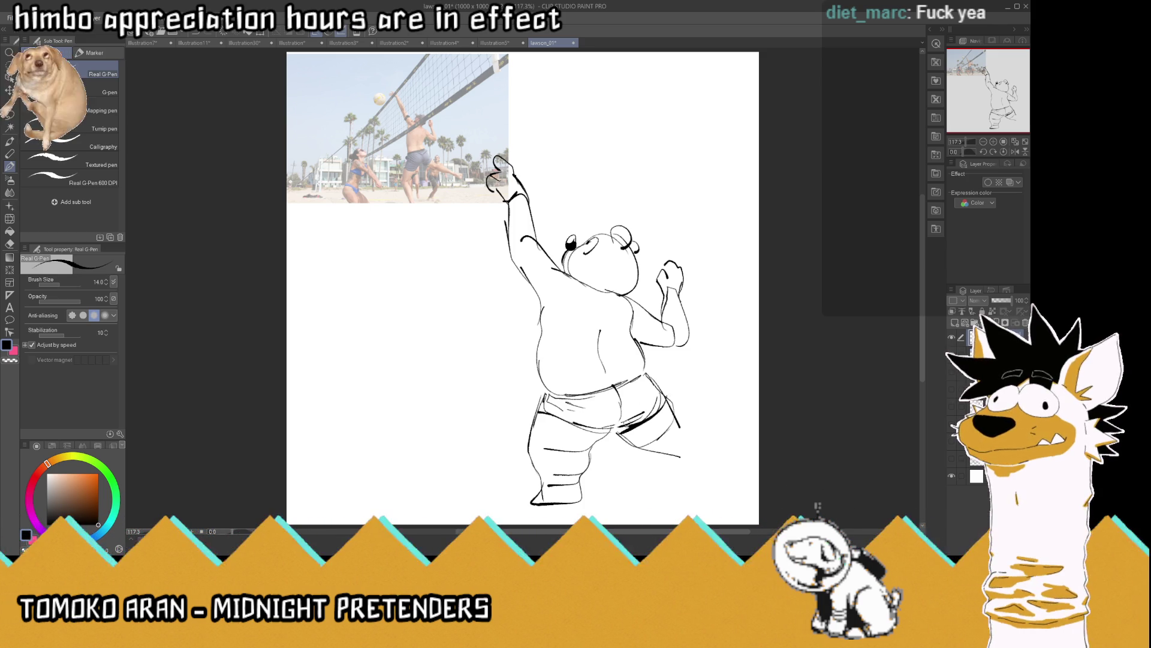
{"action": "key", "text": "ctrl+z"}
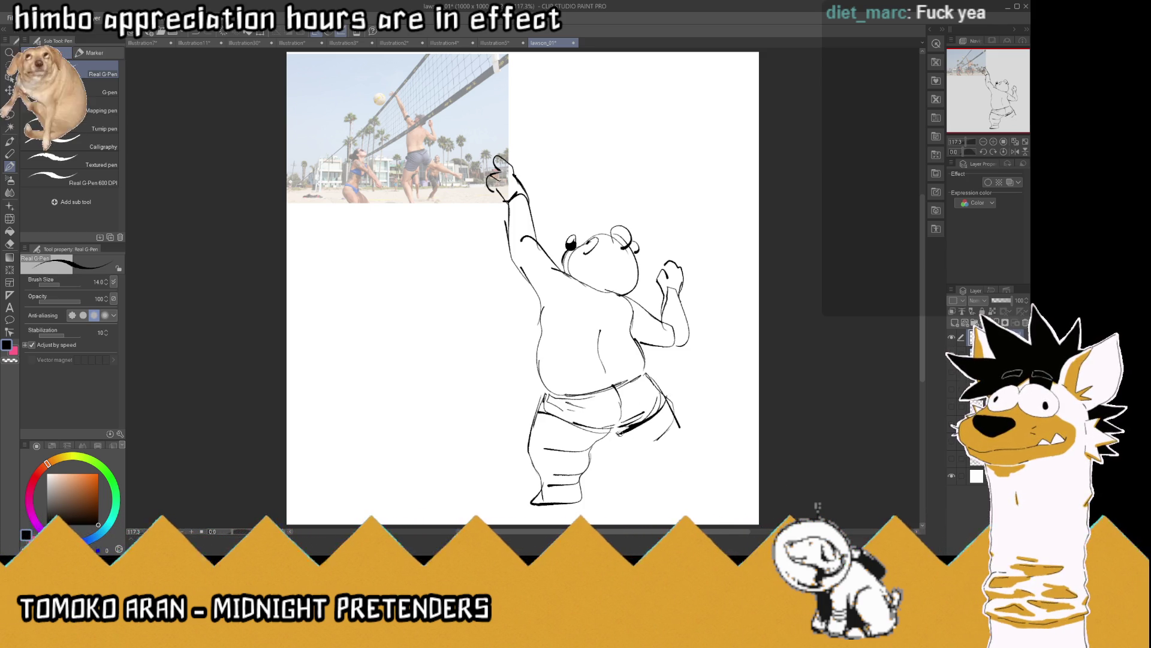
{"action": "left_click_drag", "start_coordinate": [617, 430], "coordinate": [627, 446]}
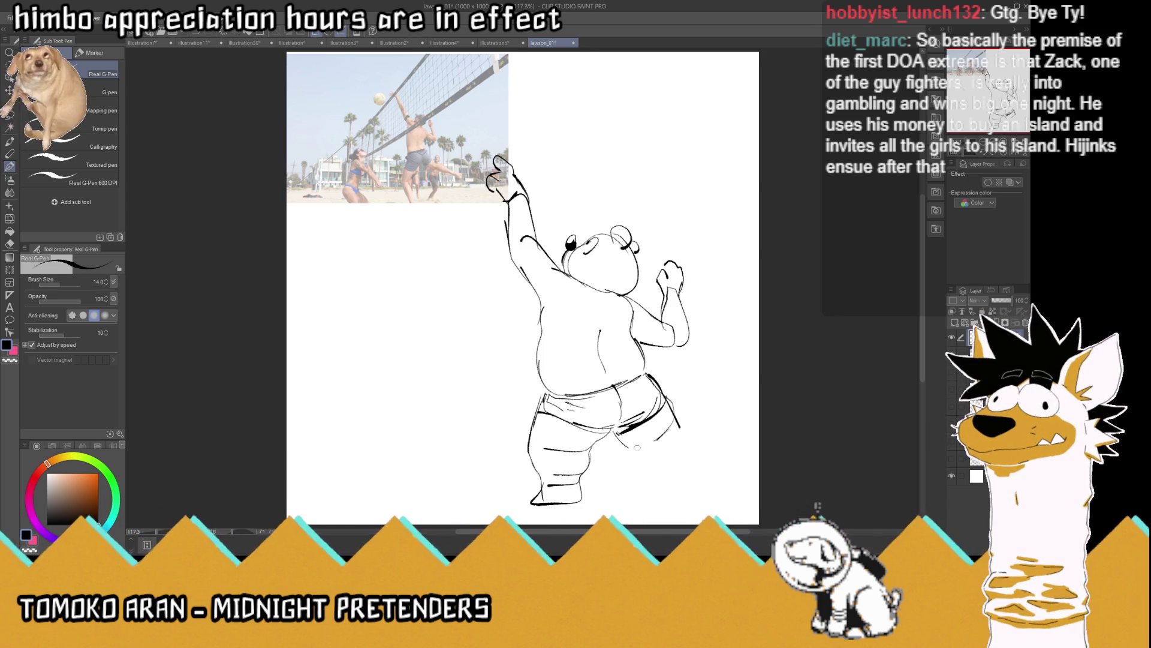
Draw the raised leg's calf and foot, erase its stray end, and add a seamed volleyball above the paw
{"action": "left_click_drag", "start_coordinate": [615, 440], "coordinate": [663, 467]}
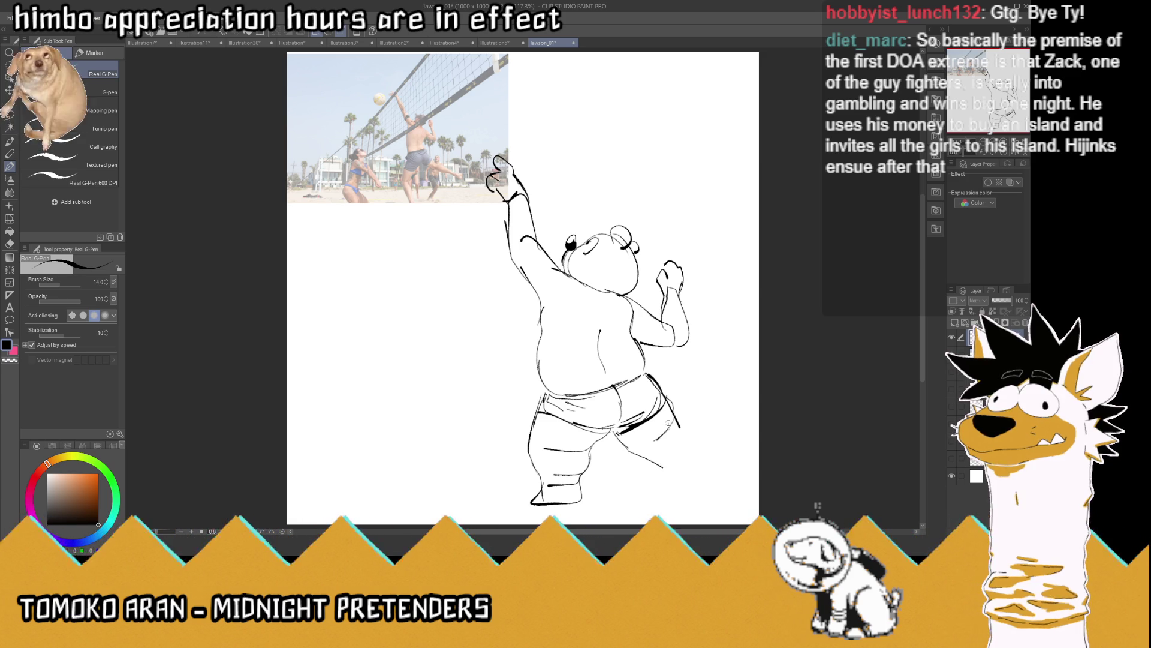
{"action": "mouse_move", "coordinate": [675, 420]}
{"action": "left_mouse_down"}
{"action": "mouse_move", "coordinate": [701, 453]}
{"action": "mouse_move", "coordinate": [675, 472]}
{"action": "mouse_move", "coordinate": [705, 454]}
{"action": "mouse_move", "coordinate": [688, 455]}
{"action": "left_mouse_up"}
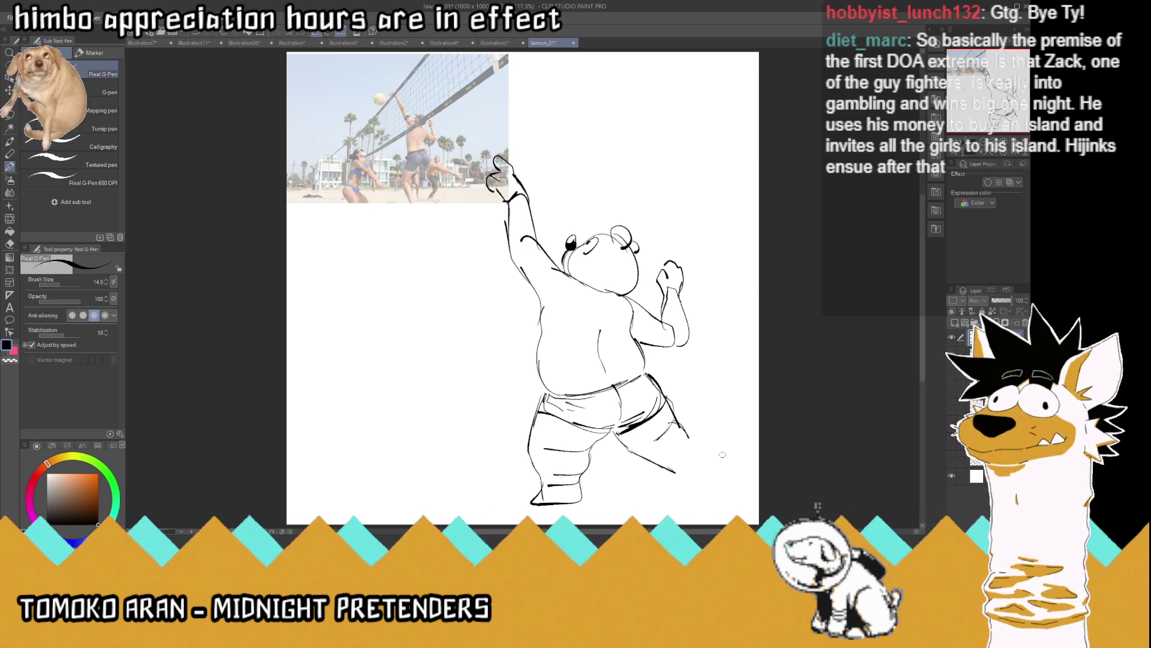
{"action": "mouse_move", "coordinate": [645, 458]}
{"action": "left_mouse_down"}
{"action": "mouse_move", "coordinate": [689, 465]}
{"action": "mouse_move", "coordinate": [689, 441]}
{"action": "mouse_move", "coordinate": [705, 447]}
{"action": "mouse_move", "coordinate": [678, 468]}
{"action": "mouse_move", "coordinate": [719, 455]}
{"action": "mouse_move", "coordinate": [702, 484]}
{"action": "left_mouse_up"}
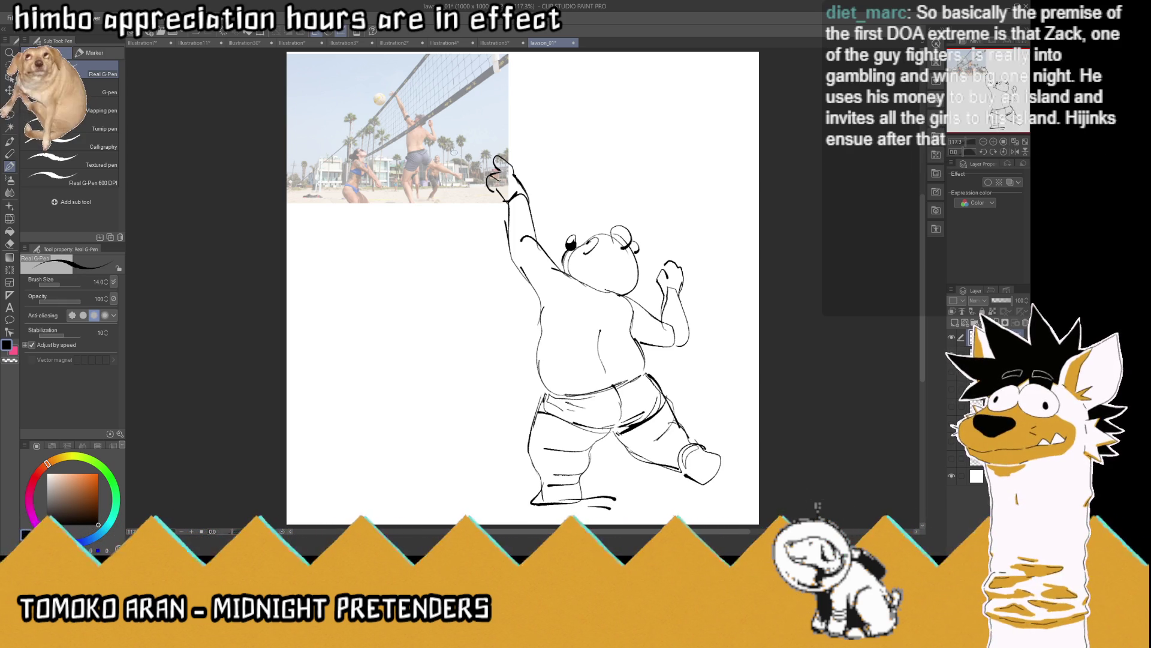
{"action": "mouse_move", "coordinate": [449, 141]}
{"action": "left_mouse_down"}
{"action": "mouse_move", "coordinate": [467, 179]}
{"action": "mouse_move", "coordinate": [427, 145]}
{"action": "mouse_move", "coordinate": [473, 157]}
{"action": "mouse_move", "coordinate": [427, 180]}
{"action": "mouse_move", "coordinate": [449, 185]}
{"action": "mouse_move", "coordinate": [455, 131]}
{"action": "mouse_move", "coordinate": [437, 175]}
{"action": "mouse_move", "coordinate": [469, 167]}
{"action": "mouse_move", "coordinate": [459, 152]}
{"action": "left_mouse_up"}
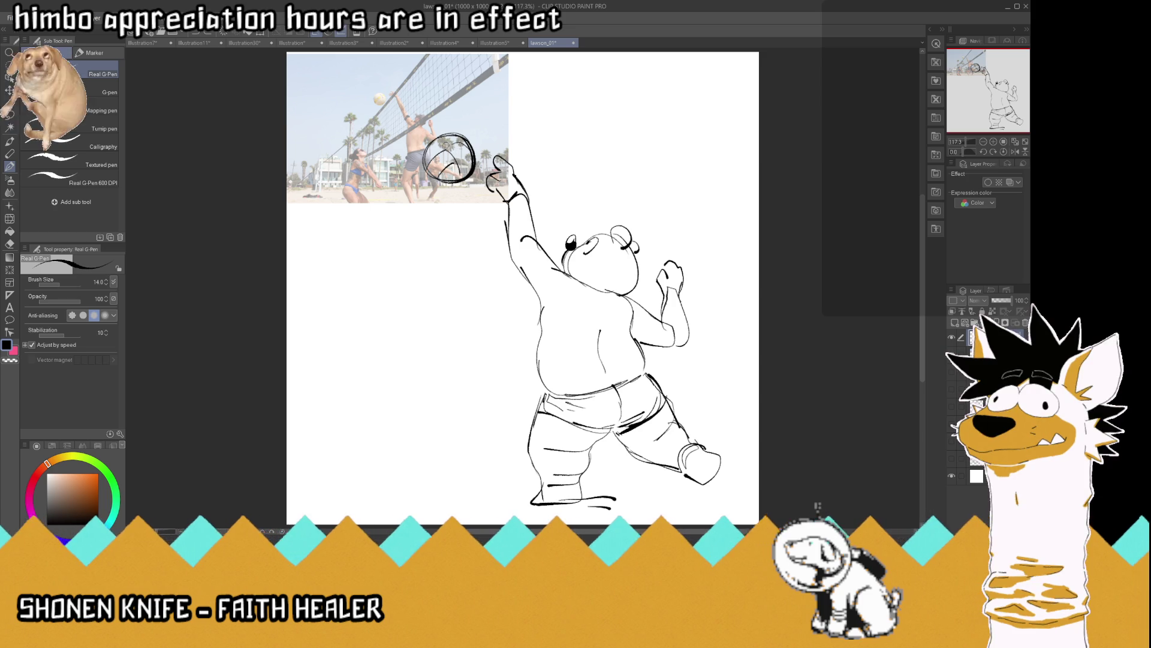
{"action": "left_click_drag", "start_coordinate": [445, 141], "coordinate": [472, 170]}
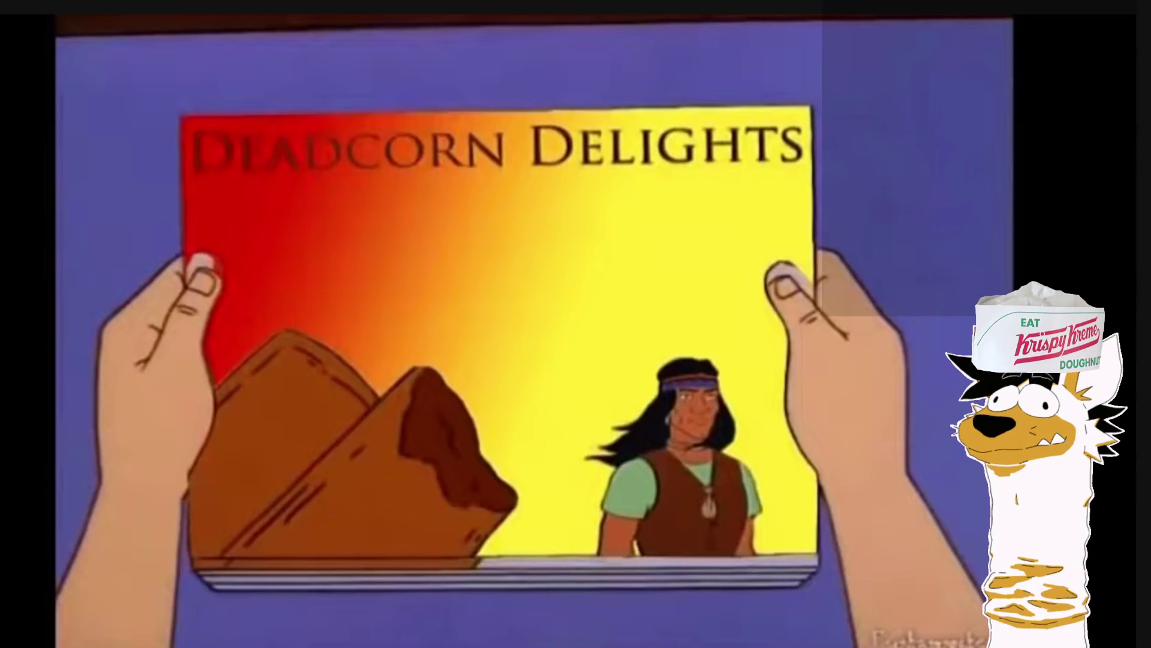
{"action": "left_click", "coordinate": [437, 402]}
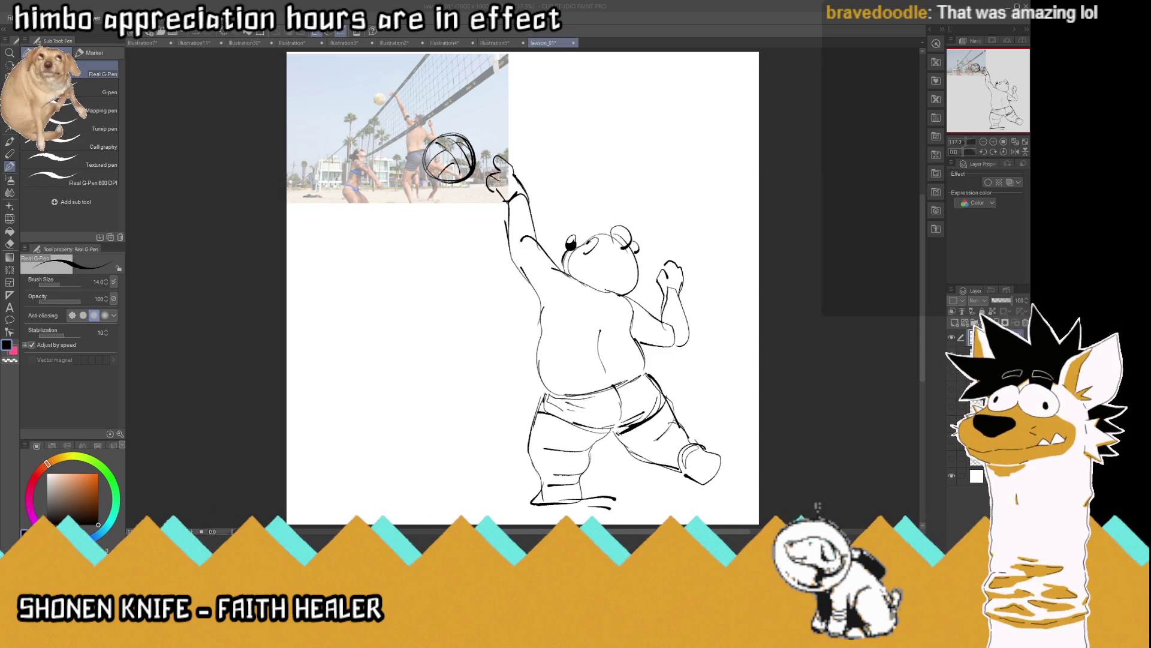
Shift the volleyball bear sketch about 45 px to the right with Move layer (K)
{"action": "key", "text": "k"}
{"action": "left_click_drag", "start_coordinate": [709, 466], "coordinate": [741, 465]}
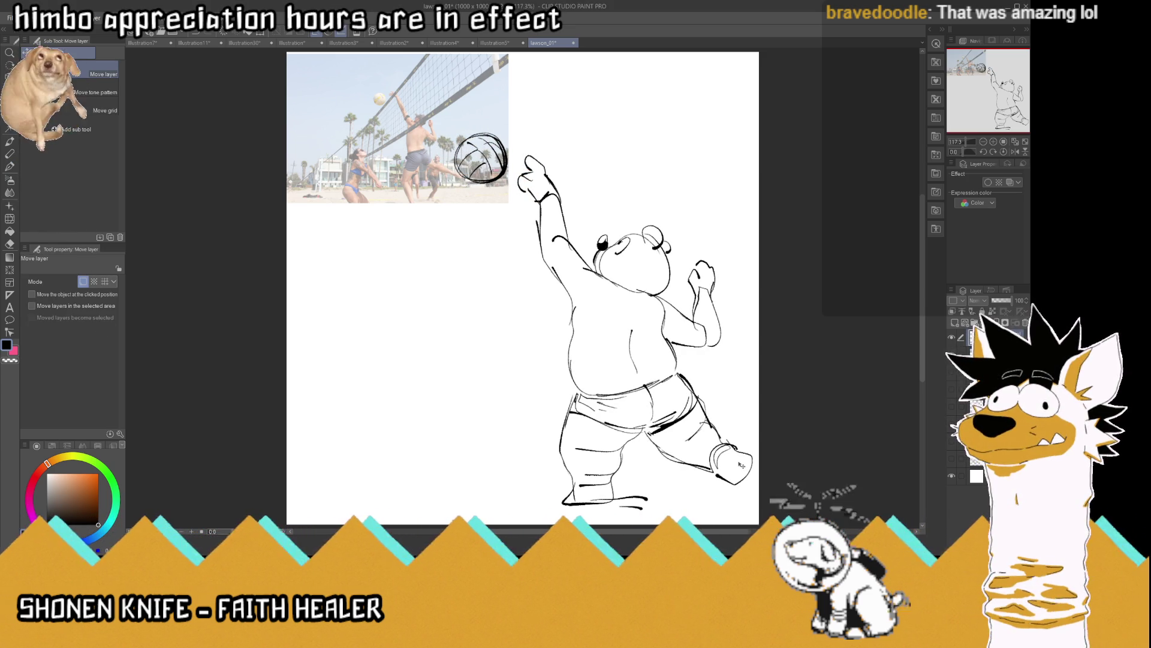
{"action": "left_click", "coordinate": [10, 167]}
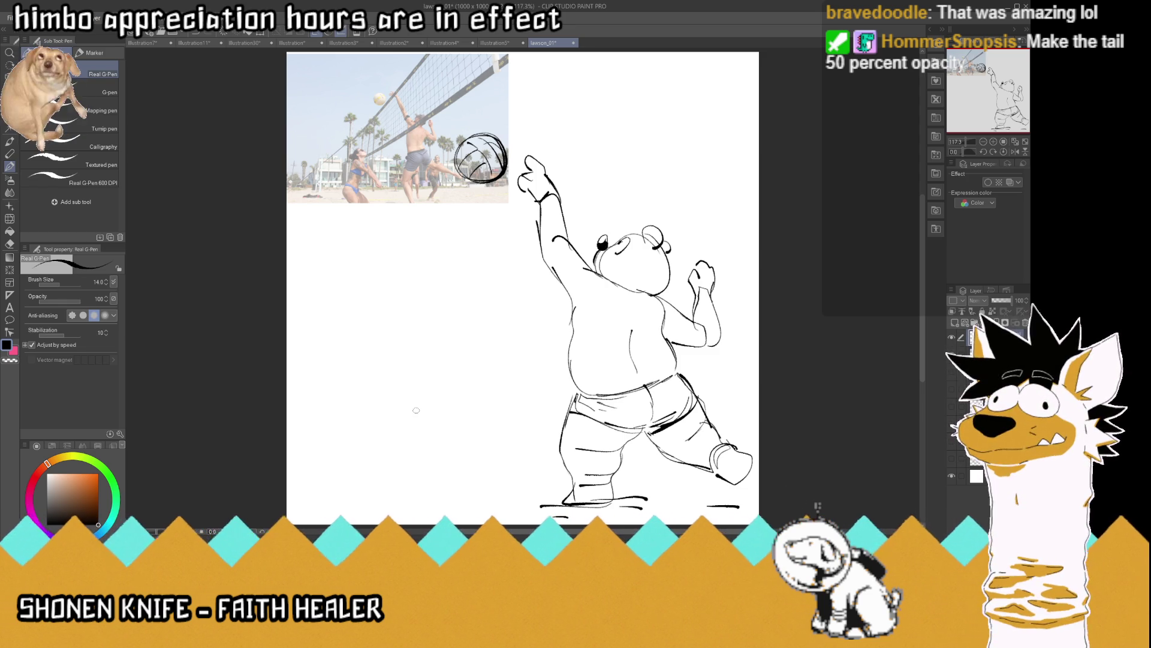
Rough in a second bear on the left with a round head, reaching arms, an ear and a black nose
{"action": "mouse_move", "coordinate": [412, 403]}
{"action": "left_mouse_down"}
{"action": "mouse_move", "coordinate": [367, 389]}
{"action": "mouse_move", "coordinate": [359, 350]}
{"action": "mouse_move", "coordinate": [381, 290]}
{"action": "mouse_move", "coordinate": [437, 298]}
{"action": "mouse_move", "coordinate": [490, 347]}
{"action": "mouse_move", "coordinate": [469, 344]}
{"action": "mouse_move", "coordinate": [485, 378]}
{"action": "left_mouse_up"}
{"action": "mouse_move", "coordinate": [456, 317]}
{"action": "left_mouse_down"}
{"action": "mouse_move", "coordinate": [510, 381]}
{"action": "mouse_move", "coordinate": [519, 373]}
{"action": "mouse_move", "coordinate": [505, 391]}
{"action": "mouse_move", "coordinate": [532, 386]}
{"action": "mouse_move", "coordinate": [529, 398]}
{"action": "mouse_move", "coordinate": [490, 387]}
{"action": "mouse_move", "coordinate": [489, 313]}
{"action": "left_mouse_up"}
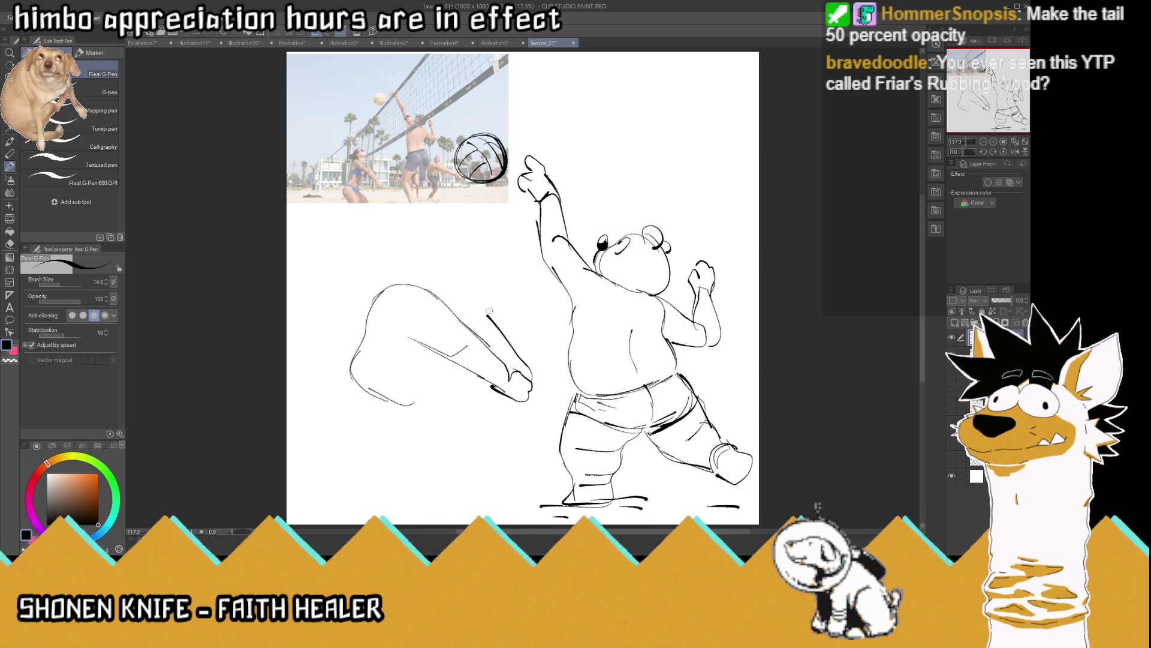
{"action": "mouse_move", "coordinate": [394, 255]}
{"action": "left_mouse_down"}
{"action": "mouse_move", "coordinate": [392, 267]}
{"action": "mouse_move", "coordinate": [430, 233]}
{"action": "mouse_move", "coordinate": [467, 239]}
{"action": "mouse_move", "coordinate": [489, 315]}
{"action": "left_mouse_up"}
{"action": "mouse_move", "coordinate": [462, 242]}
{"action": "left_mouse_down"}
{"action": "mouse_move", "coordinate": [467, 228]}
{"action": "mouse_move", "coordinate": [435, 253]}
{"action": "mouse_move", "coordinate": [442, 225]}
{"action": "mouse_move", "coordinate": [389, 258]}
{"action": "mouse_move", "coordinate": [414, 224]}
{"action": "mouse_move", "coordinate": [479, 282]}
{"action": "mouse_move", "coordinate": [465, 294]}
{"action": "left_mouse_up"}
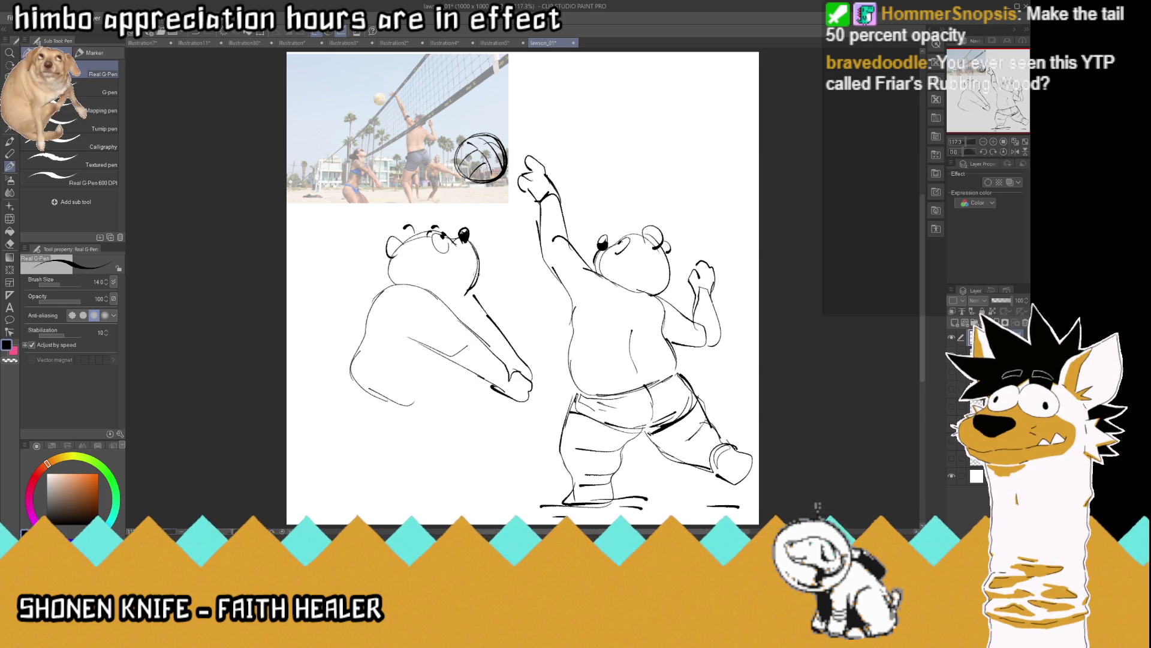
Lasso the whole left bear, move it further left, and clear the selection
{"action": "key", "text": "m"}
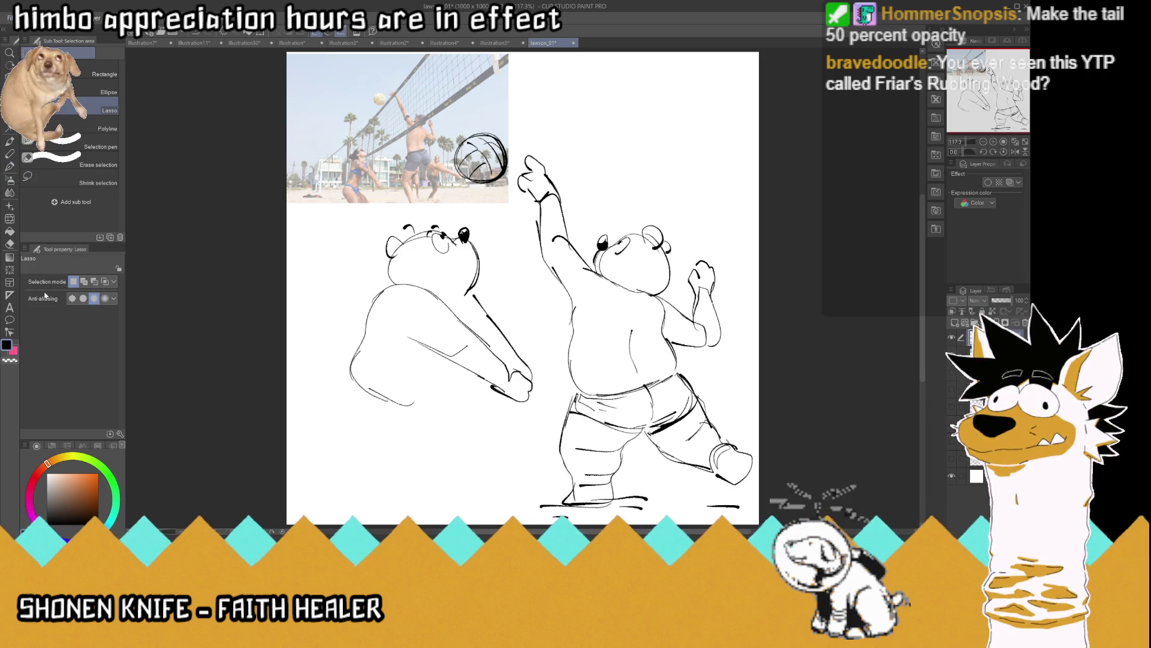
{"action": "mouse_move", "coordinate": [481, 266]}
{"action": "left_mouse_down"}
{"action": "mouse_move", "coordinate": [486, 283]}
{"action": "mouse_move", "coordinate": [457, 294]}
{"action": "mouse_move", "coordinate": [399, 277]}
{"action": "mouse_move", "coordinate": [426, 197]}
{"action": "mouse_move", "coordinate": [502, 251]}
{"action": "left_mouse_up"}
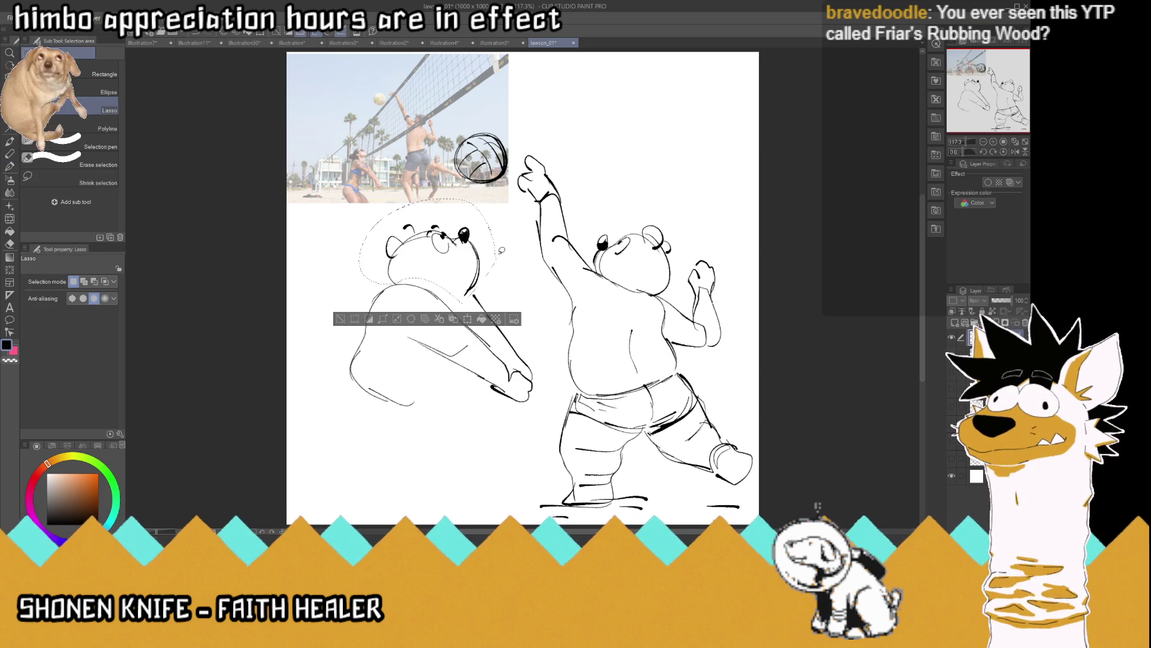
{"action": "key", "text": "ctrl+t"}
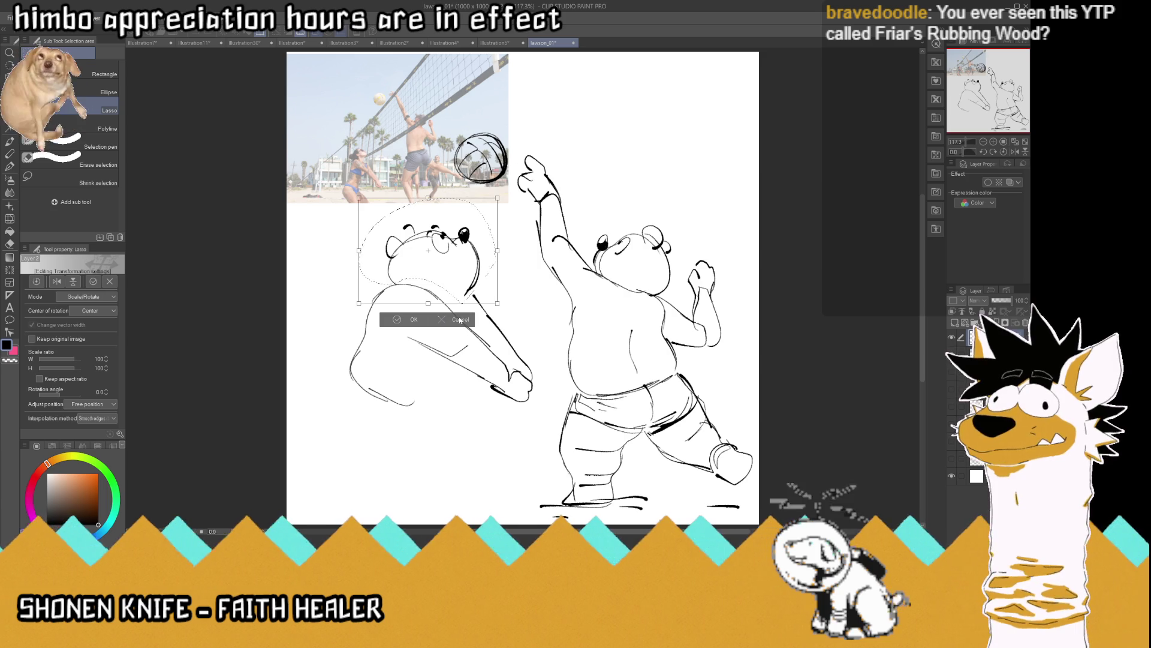
{"action": "left_click", "coordinate": [459, 320]}
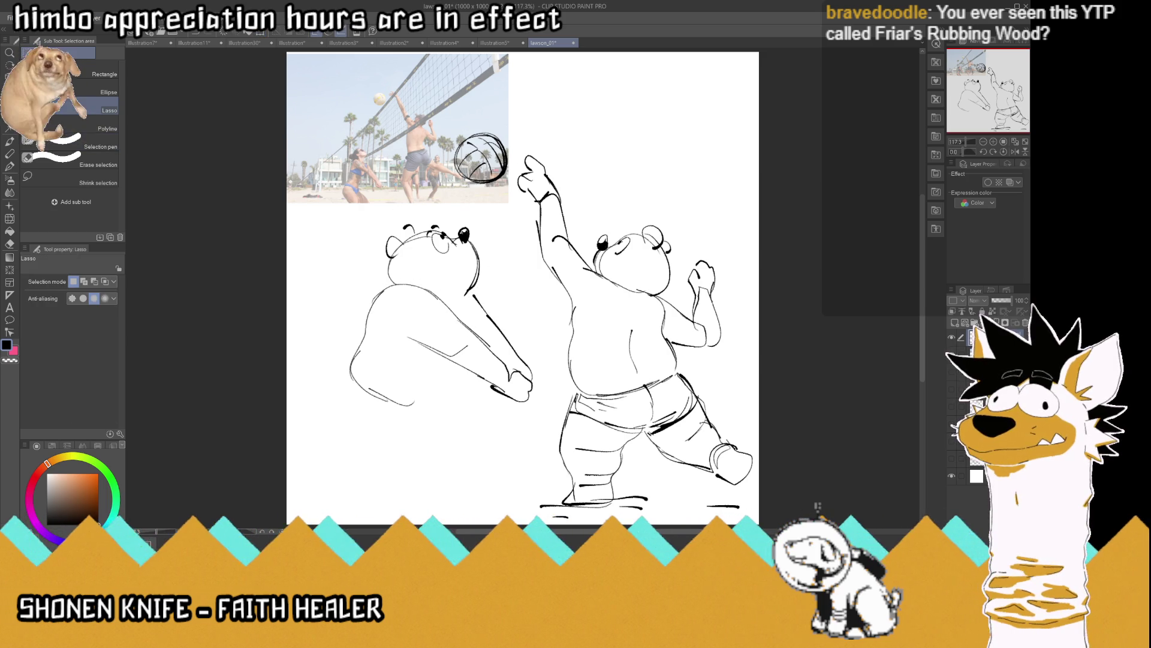
{"action": "mouse_move", "coordinate": [547, 373]}
{"action": "left_mouse_down"}
{"action": "mouse_move", "coordinate": [338, 449]}
{"action": "mouse_move", "coordinate": [500, 247]}
{"action": "mouse_move", "coordinate": [545, 366]}
{"action": "left_mouse_up"}
{"action": "key", "text": "k"}
{"action": "left_click_drag", "start_coordinate": [437, 283], "coordinate": [391, 287]}
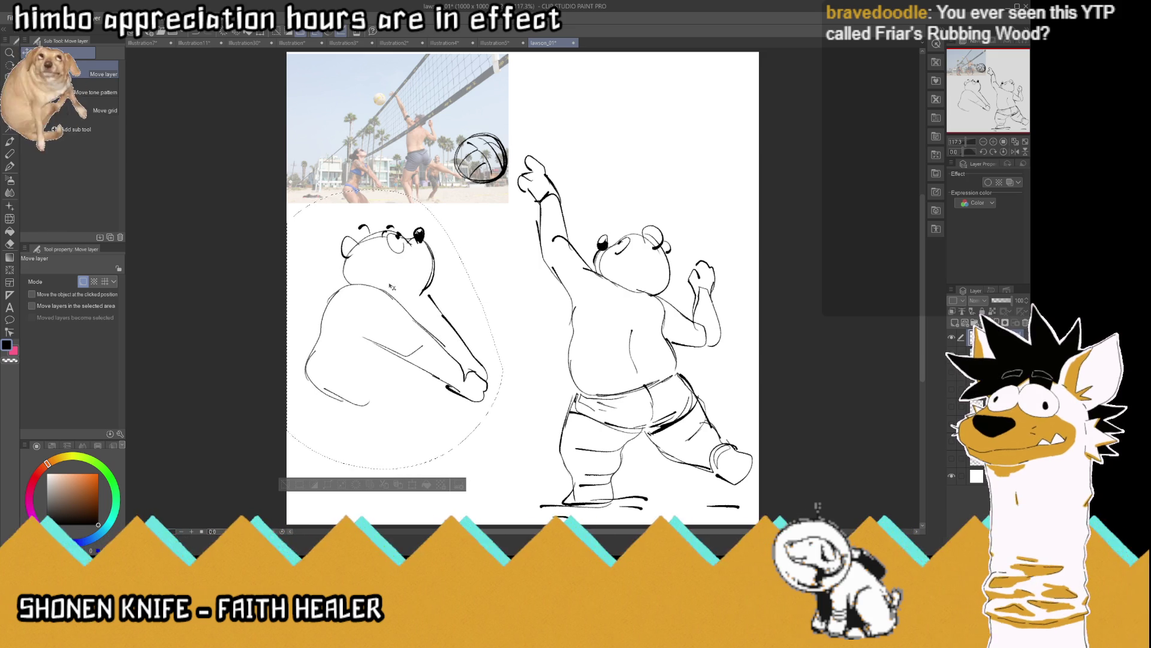
{"action": "key", "text": "m"}
{"action": "key", "text": "ctrl+d"}
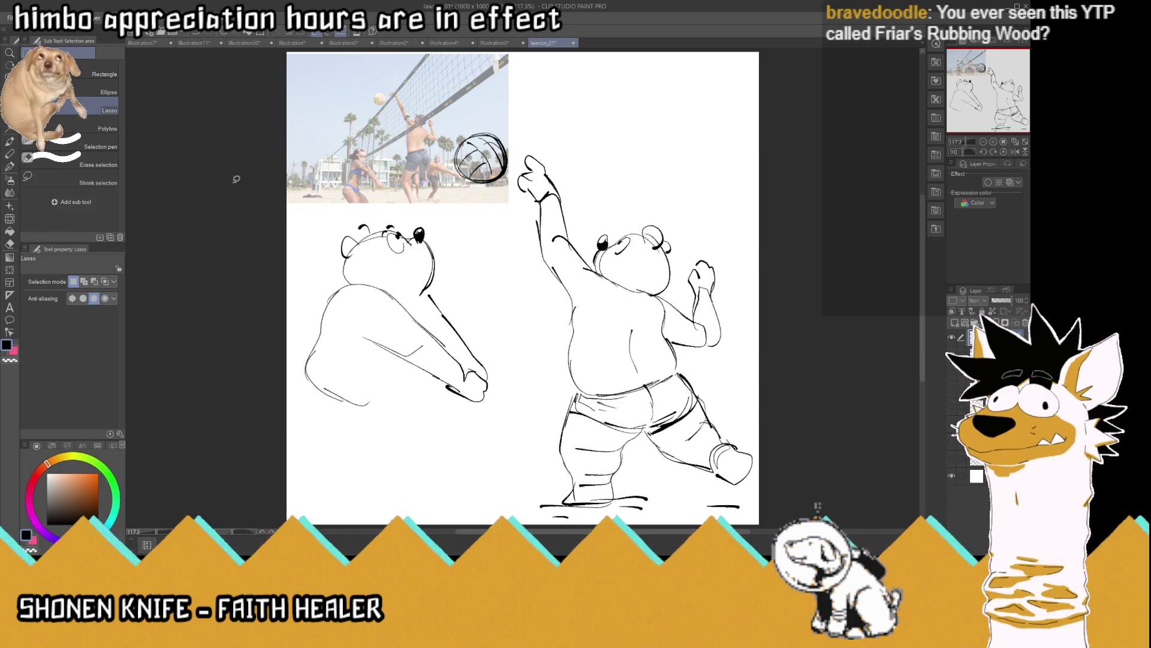
{"action": "left_click", "coordinate": [13, 165]}
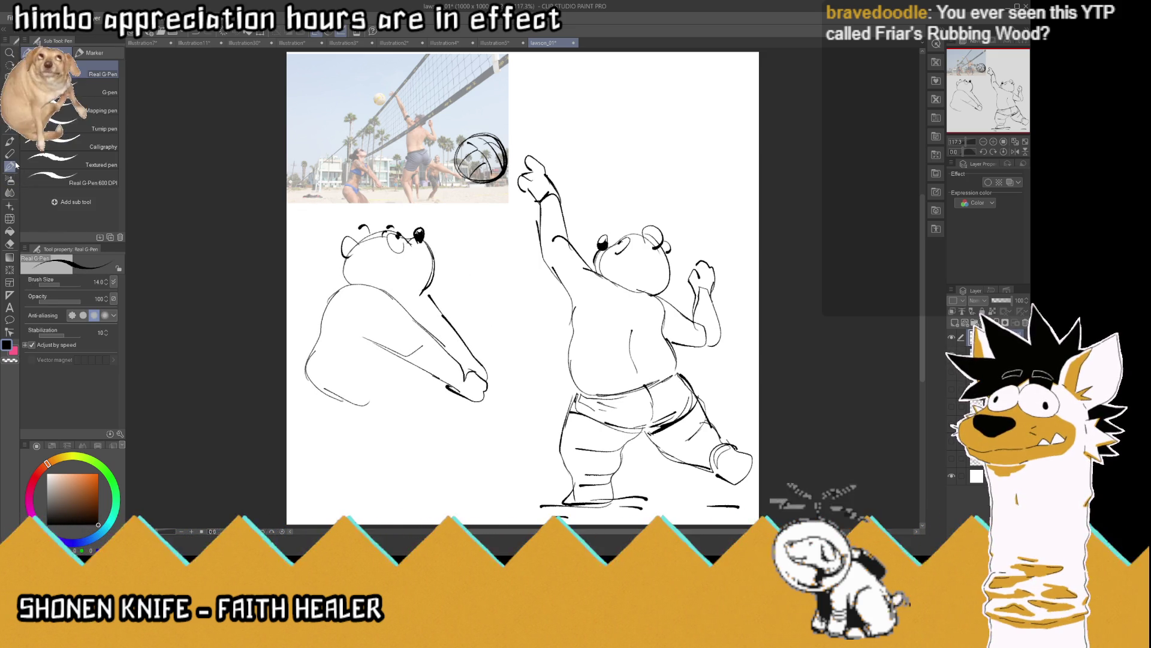
Draw the left bear's shoulder line, round belly, longer leg and the bottom edge of its body
{"action": "left_click_drag", "start_coordinate": [421, 301], "coordinate": [418, 323]}
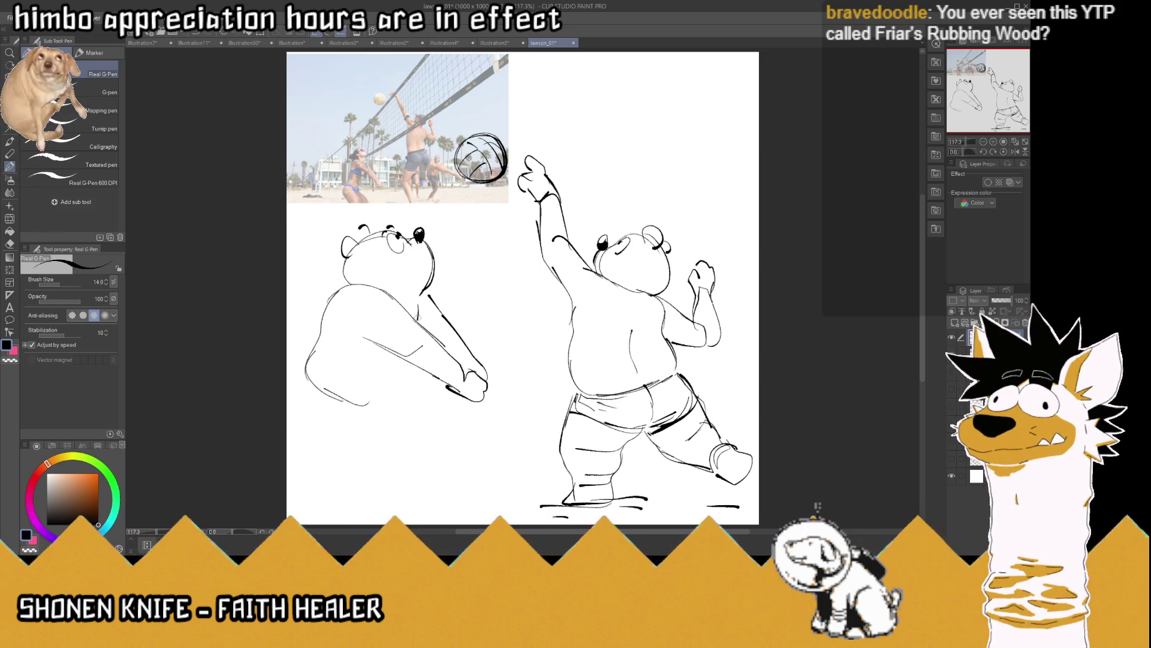
{"action": "mouse_move", "coordinate": [416, 370]}
{"action": "left_mouse_down"}
{"action": "mouse_move", "coordinate": [419, 396]}
{"action": "mouse_move", "coordinate": [354, 415]}
{"action": "mouse_move", "coordinate": [301, 376]}
{"action": "mouse_move", "coordinate": [318, 430]}
{"action": "mouse_move", "coordinate": [384, 444]}
{"action": "mouse_move", "coordinate": [370, 465]}
{"action": "left_mouse_up"}
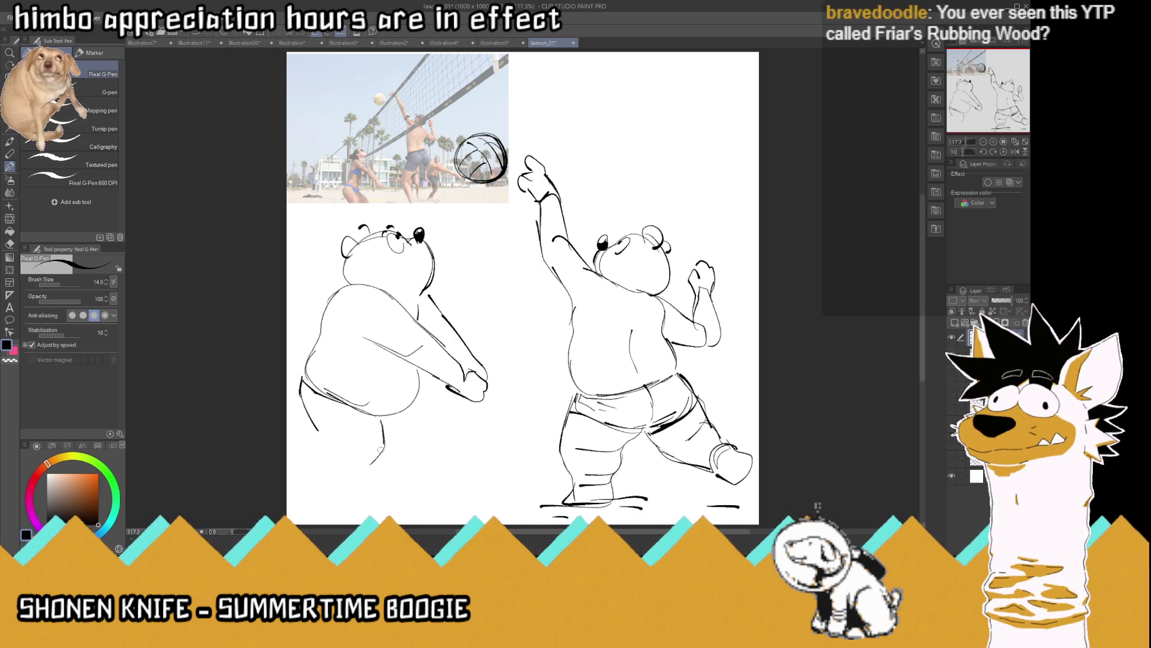
{"action": "left_click_drag", "start_coordinate": [381, 423], "coordinate": [356, 477]}
{"action": "mouse_move", "coordinate": [315, 429]}
{"action": "left_mouse_down"}
{"action": "mouse_move", "coordinate": [382, 446]}
{"action": "mouse_move", "coordinate": [320, 459]}
{"action": "left_mouse_up"}
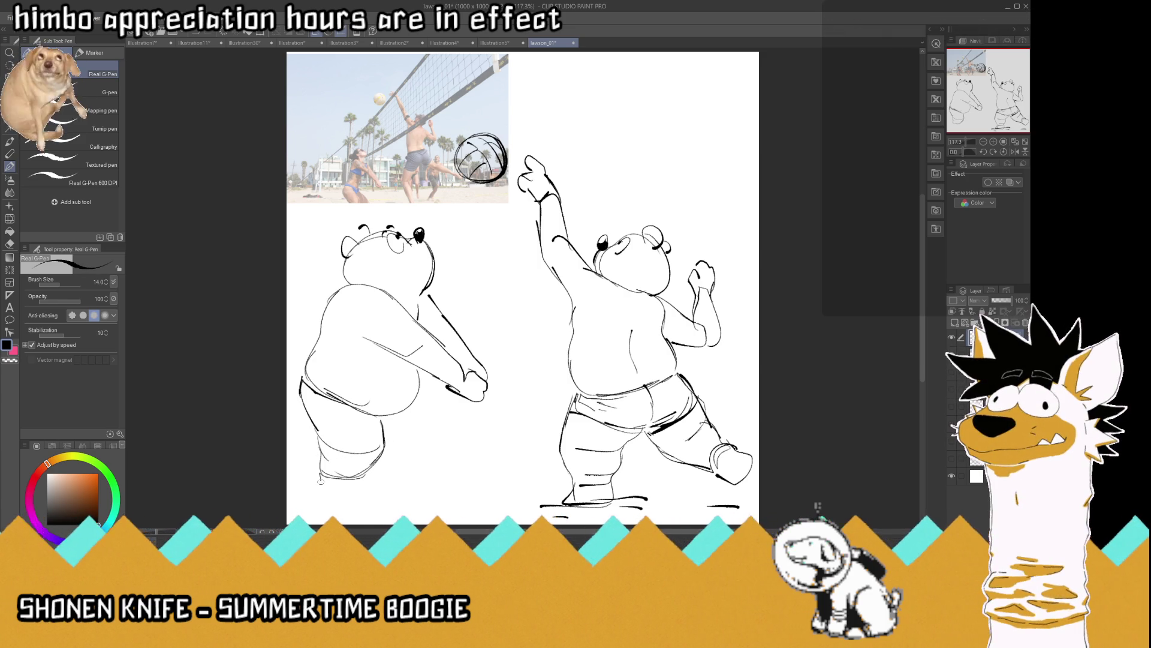
Draw the left bear's shorts waistband across the belly and add a belly-button curve
{"action": "mouse_move", "coordinate": [417, 408]}
{"action": "left_mouse_down"}
{"action": "mouse_move", "coordinate": [426, 461]}
{"action": "mouse_move", "coordinate": [399, 474]}
{"action": "left_mouse_up"}
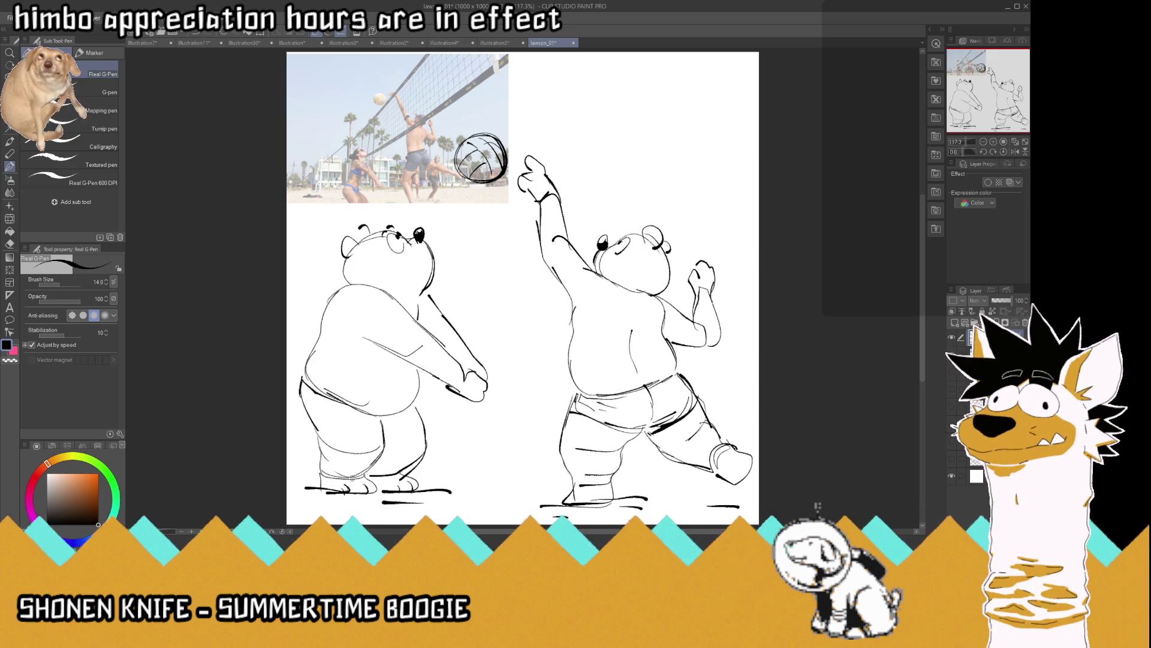
{"action": "left_click_drag", "start_coordinate": [315, 427], "coordinate": [381, 420]}
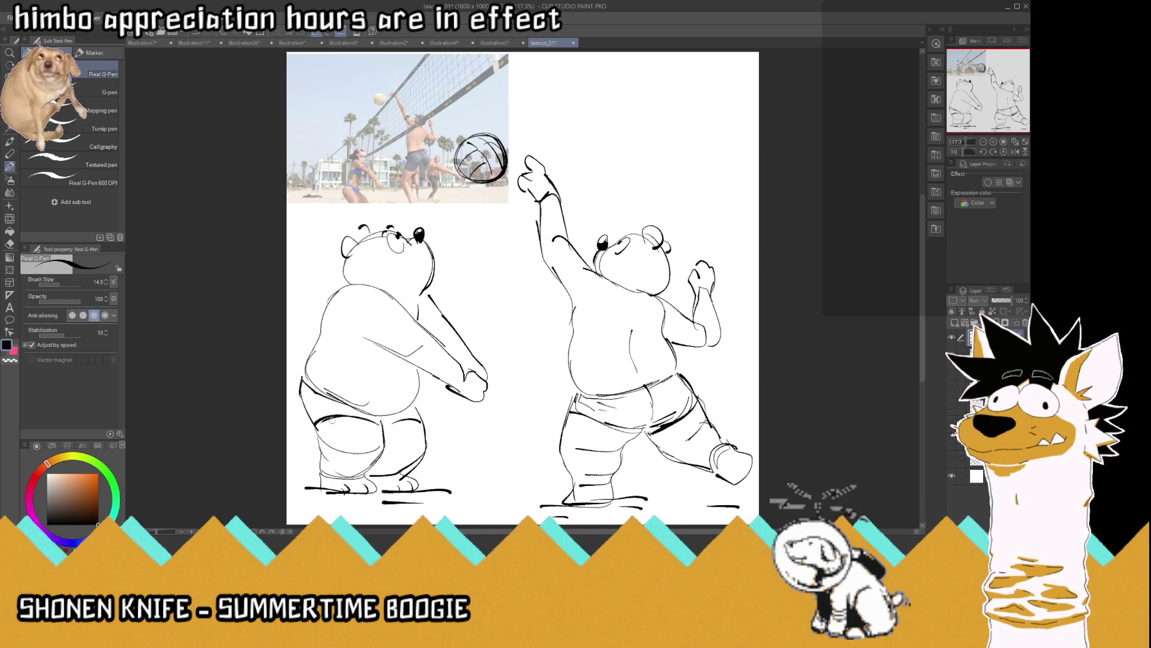
{"action": "left_click_drag", "start_coordinate": [387, 419], "coordinate": [413, 408]}
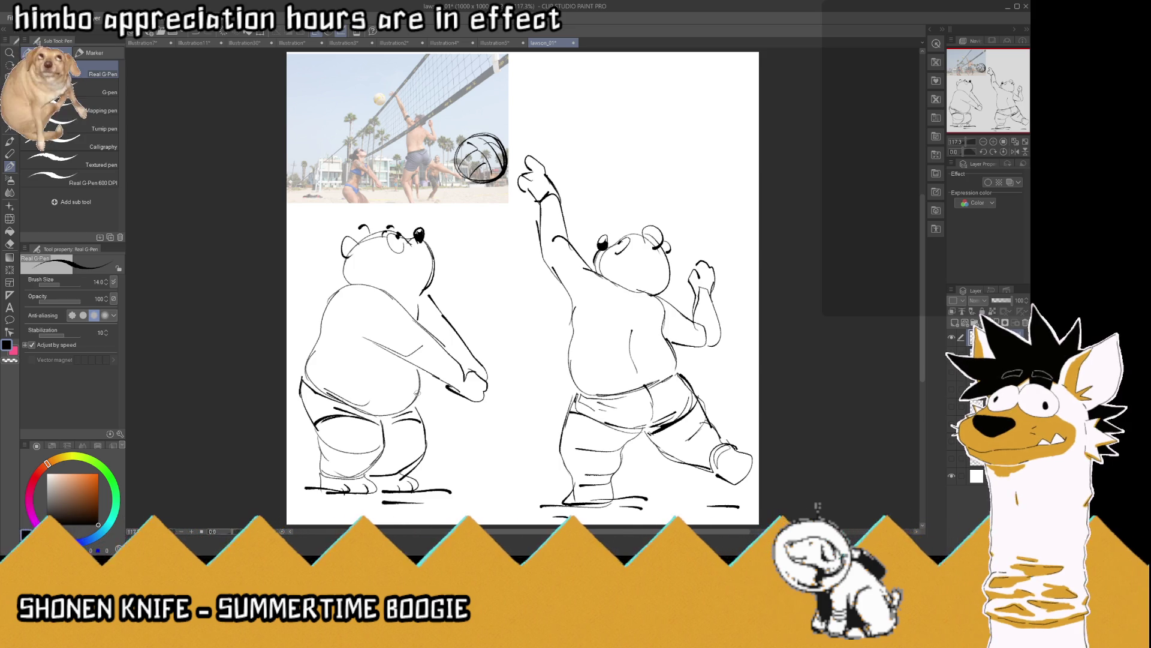
{"action": "left_click_drag", "start_coordinate": [415, 393], "coordinate": [414, 408]}
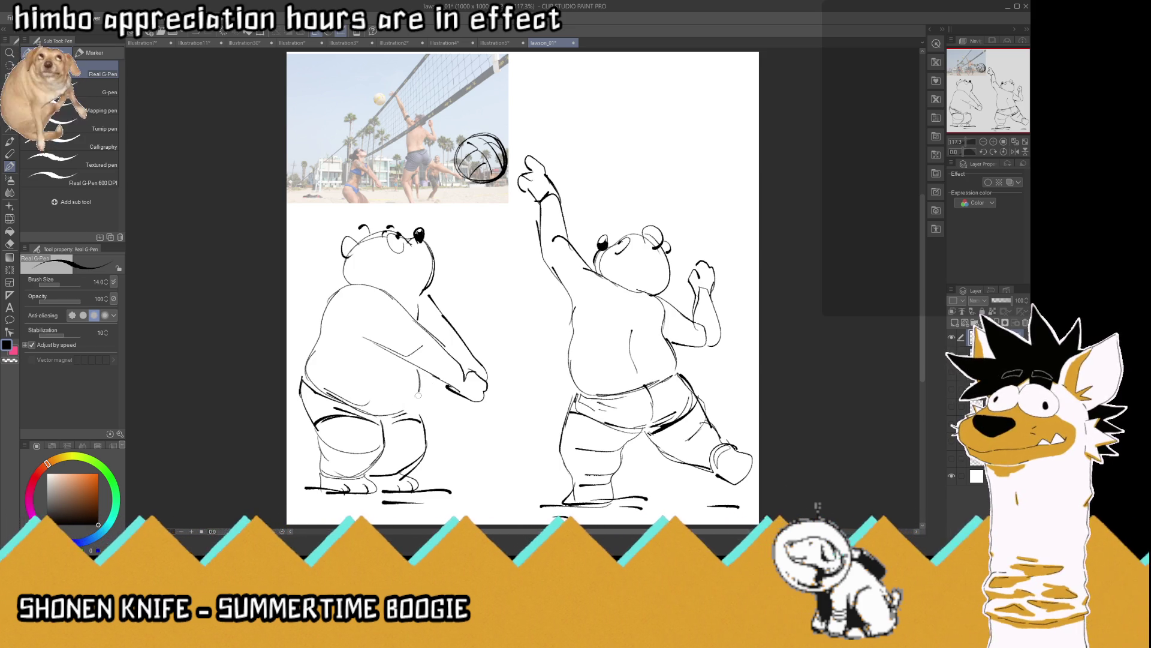
{"action": "left_click_drag", "start_coordinate": [423, 397], "coordinate": [414, 409]}
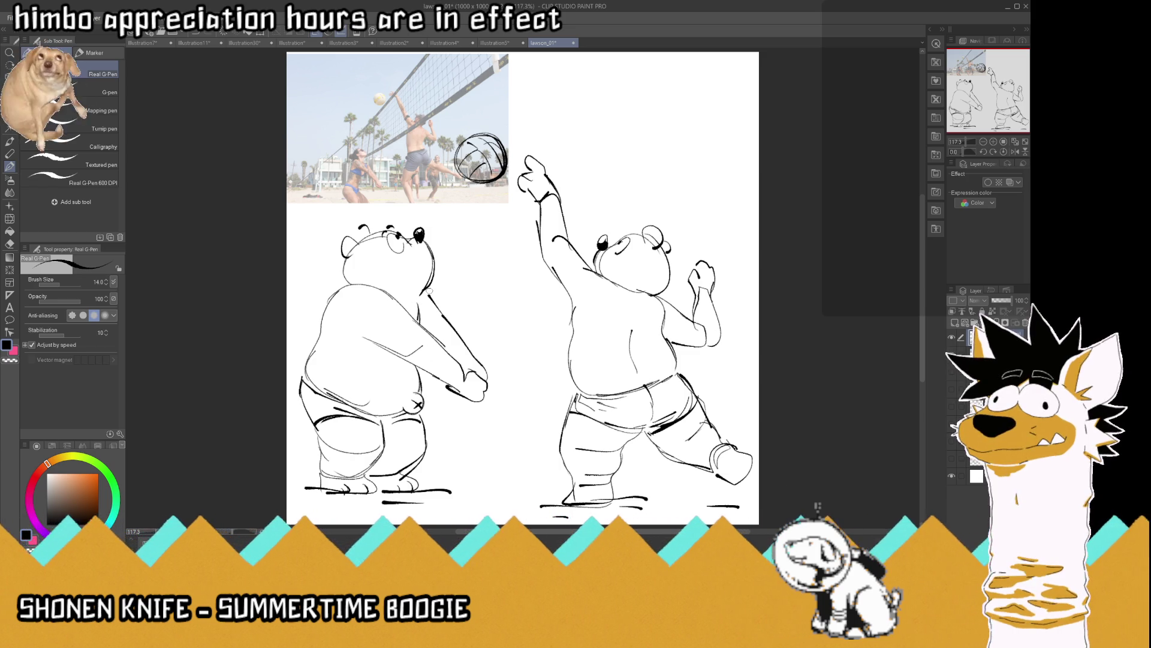
Re-ink the left bear's clasped hands, then lasso the right bear and the ball
{"action": "mouse_move", "coordinate": [469, 359]}
{"action": "left_mouse_down"}
{"action": "mouse_move", "coordinate": [487, 366]}
{"action": "mouse_move", "coordinate": [497, 398]}
{"action": "mouse_move", "coordinate": [480, 402]}
{"action": "left_mouse_up"}
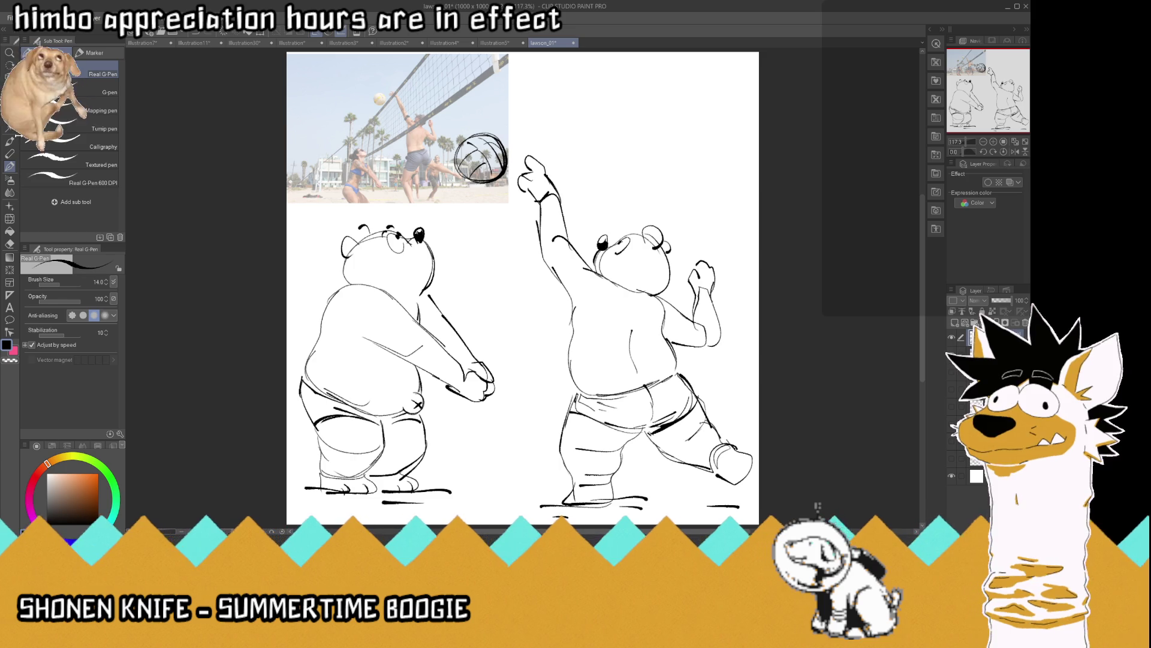
{"action": "key", "text": "m"}
{"action": "mouse_move", "coordinate": [519, 514]}
{"action": "left_mouse_down"}
{"action": "mouse_move", "coordinate": [528, 462]}
{"action": "mouse_move", "coordinate": [446, 207]}
{"action": "mouse_move", "coordinate": [792, 310]}
{"action": "left_mouse_up"}
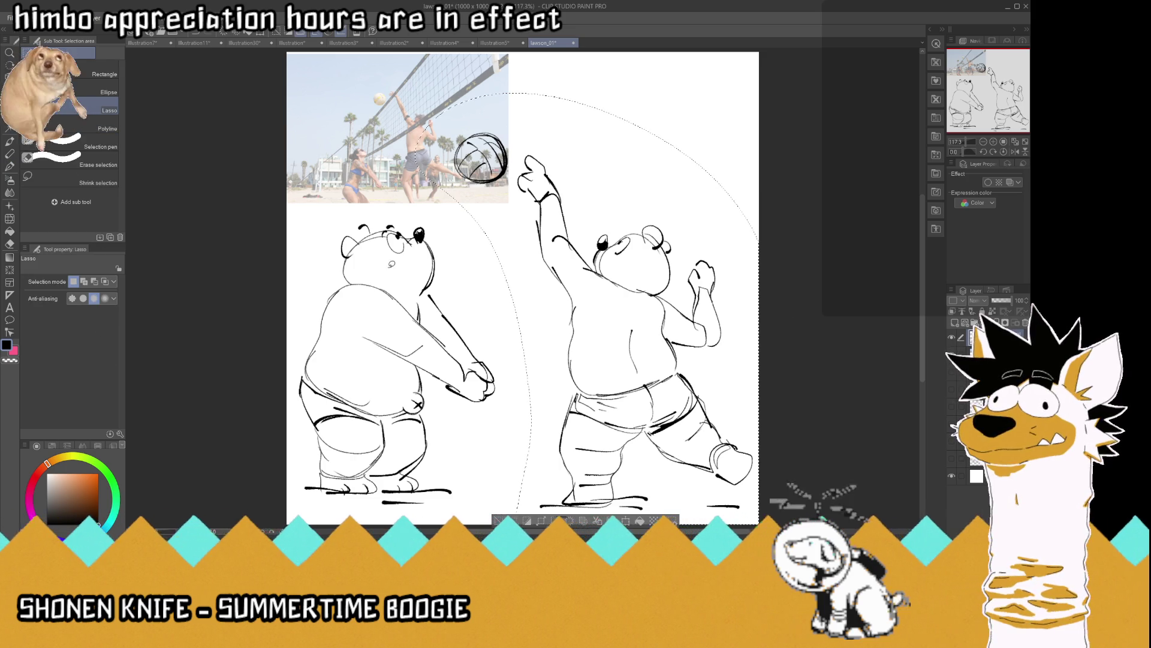
Nudge the lassoed right bear and volleyball slightly upward, deselect, and return to the G-Pen
{"action": "left_click", "coordinate": [8, 90]}
{"action": "left_click_drag", "start_coordinate": [577, 276], "coordinate": [577, 263]}
{"action": "key", "text": "m"}
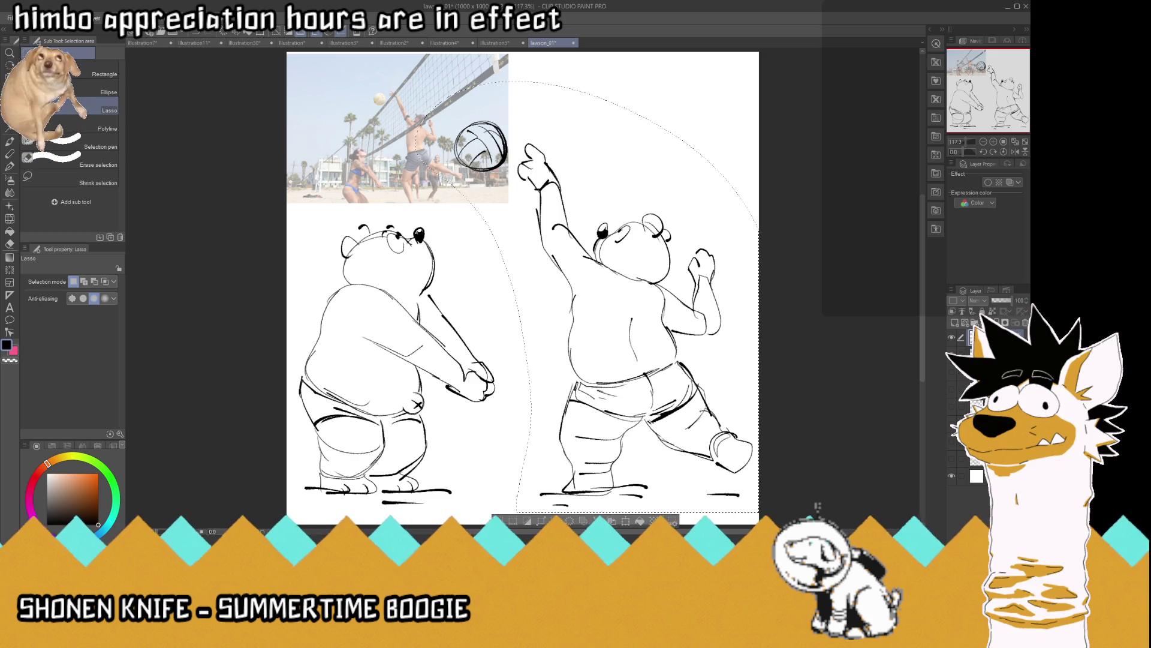
{"action": "left_click", "coordinate": [251, 142]}
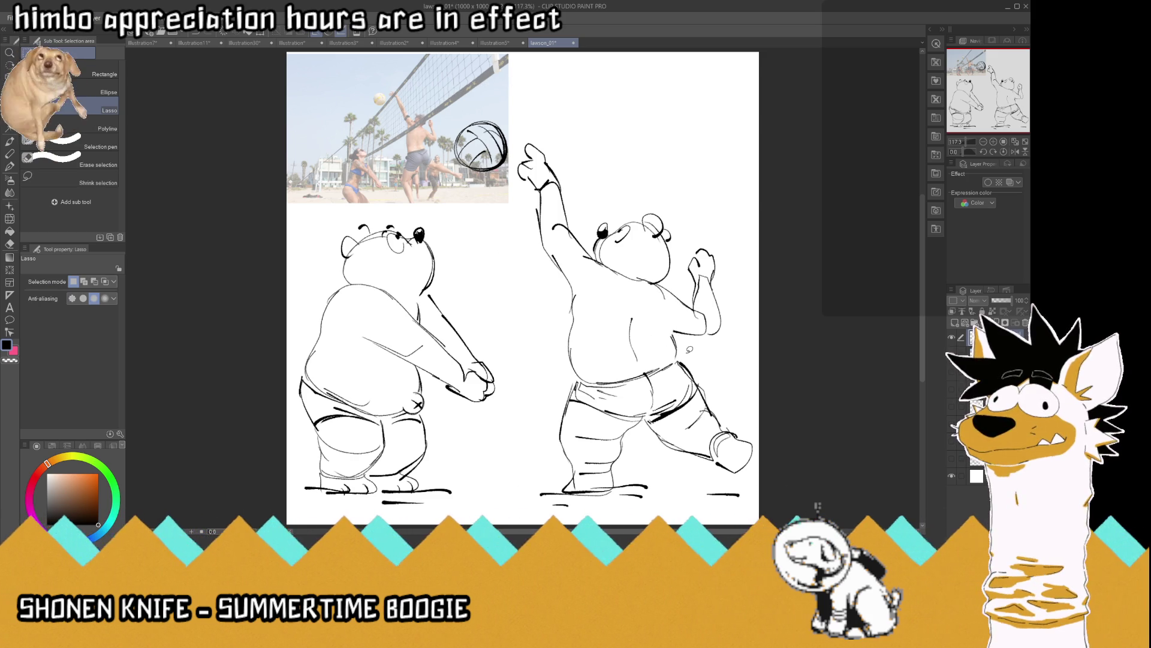
{"action": "key", "text": "p"}
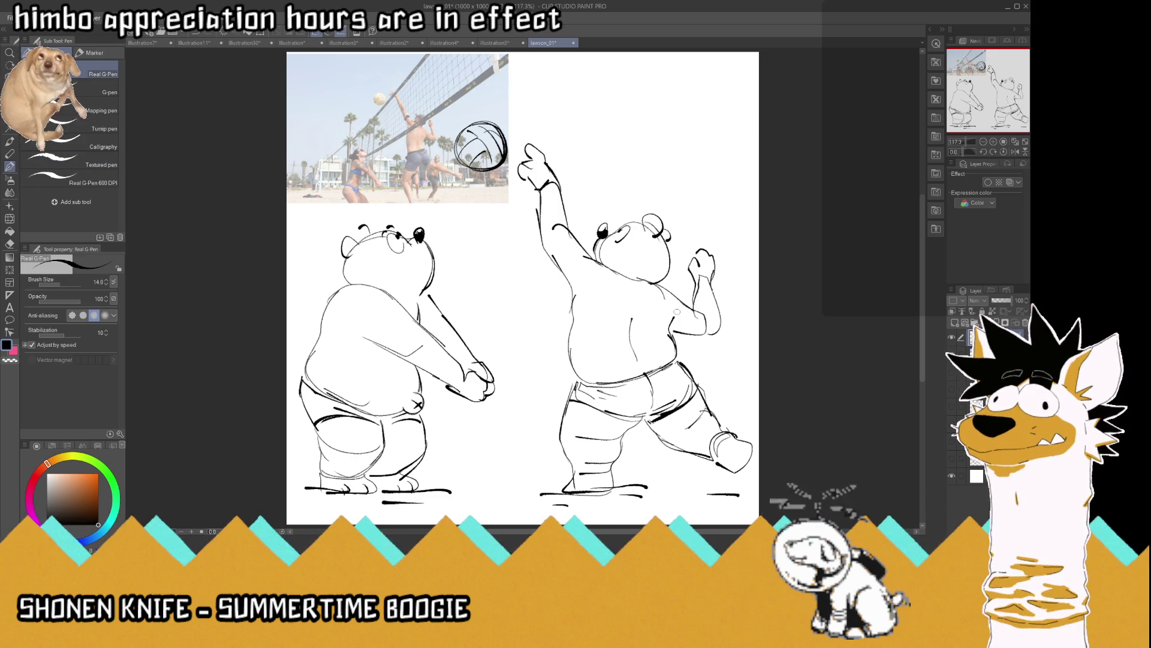
Touch up the right bear's forearm, sketch the net's top line, and draw the right net pole
{"action": "left_click_drag", "start_coordinate": [681, 335], "coordinate": [716, 328]}
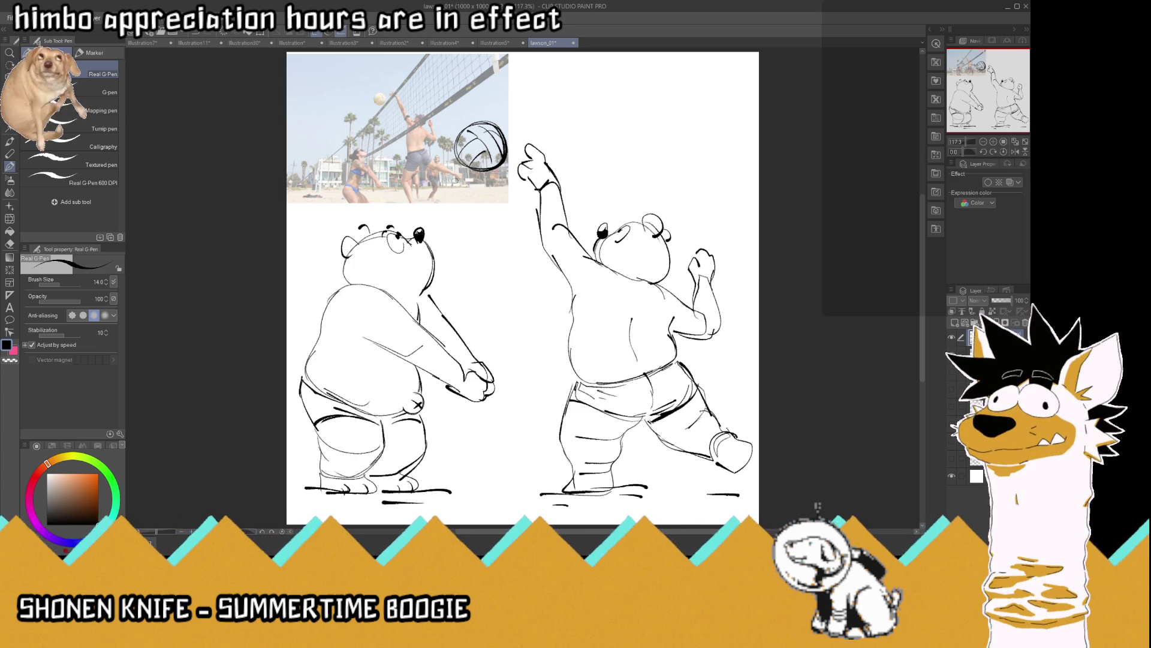
{"action": "mouse_move", "coordinate": [465, 180]}
{"action": "left_mouse_down"}
{"action": "mouse_move", "coordinate": [574, 153]}
{"action": "mouse_move", "coordinate": [579, 207]}
{"action": "left_mouse_up"}
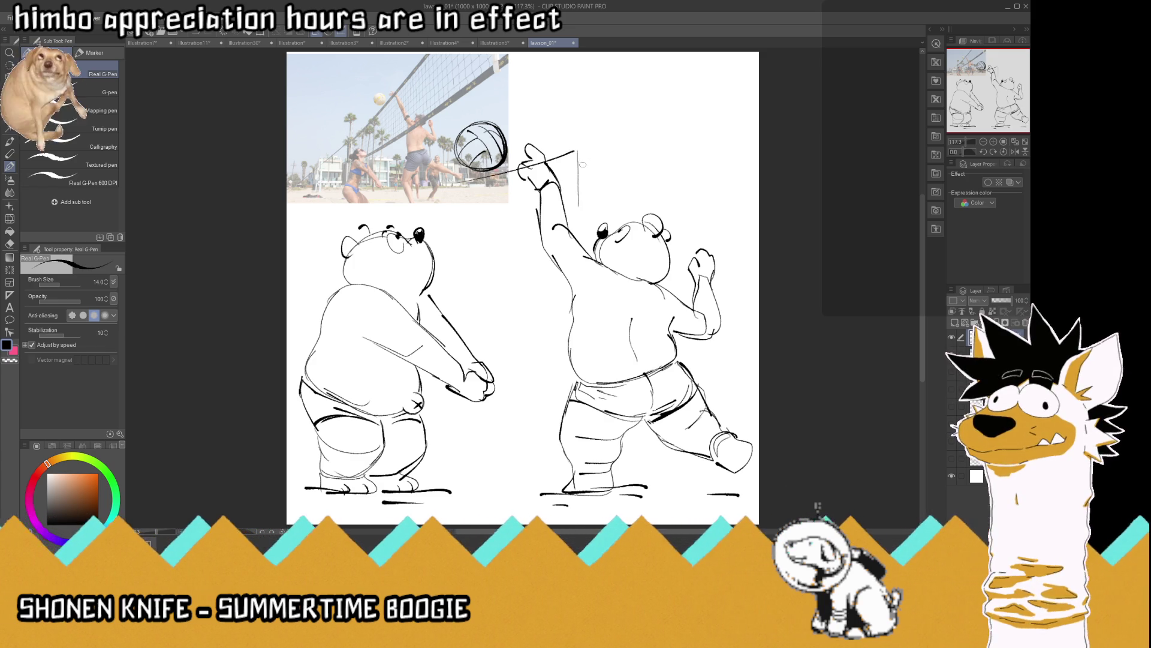
{"action": "key", "text": "ctrl+z"}
{"action": "left_click_drag", "start_coordinate": [585, 153], "coordinate": [591, 516]}
{"action": "mouse_move", "coordinate": [587, 192]}
{"action": "left_mouse_down"}
{"action": "mouse_move", "coordinate": [587, 131]}
{"action": "mouse_move", "coordinate": [591, 189]}
{"action": "left_mouse_up"}
{"action": "left_click_drag", "start_coordinate": [592, 228], "coordinate": [597, 520]}
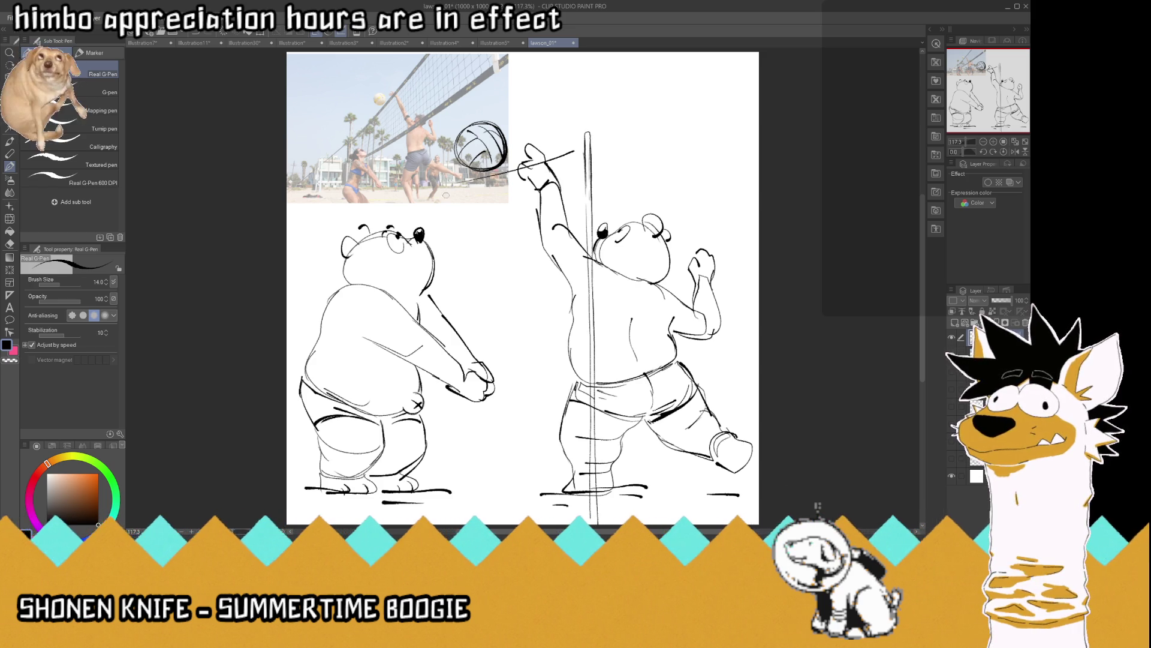
Draw the left net pole beside the left bear and start the net's bottom edge
{"action": "left_click_drag", "start_coordinate": [446, 299], "coordinate": [442, 171]}
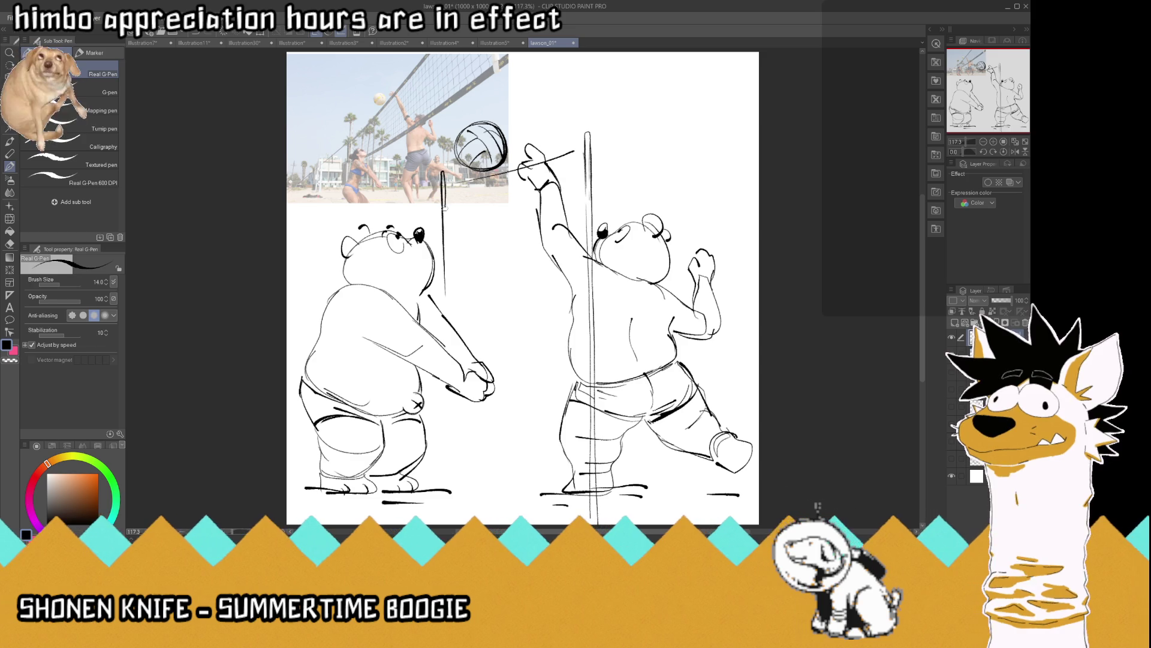
{"action": "left_click_drag", "start_coordinate": [446, 271], "coordinate": [449, 312]}
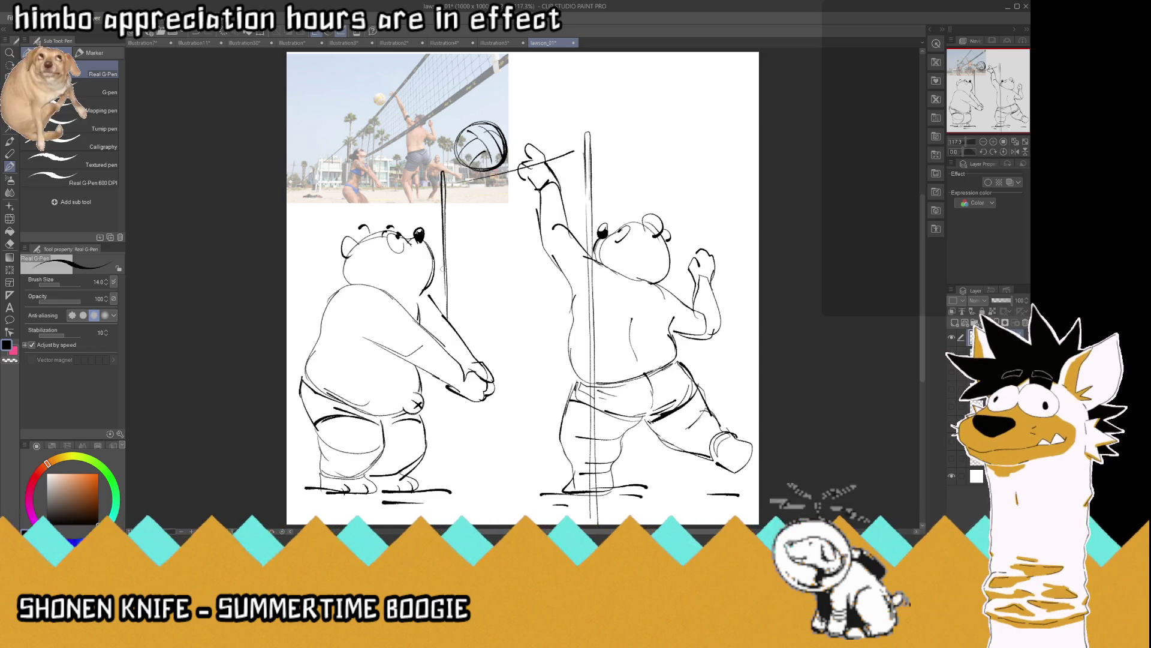
{"action": "left_click_drag", "start_coordinate": [442, 267], "coordinate": [448, 314]}
{"action": "left_click_drag", "start_coordinate": [442, 393], "coordinate": [441, 468]}
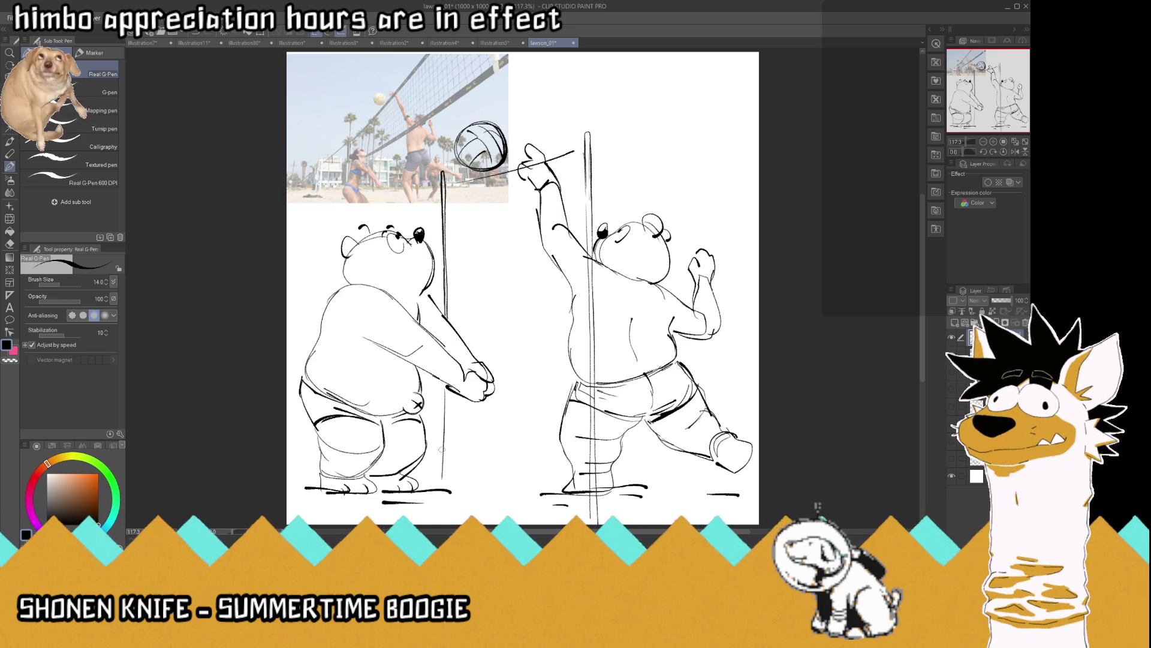
{"action": "left_click_drag", "start_coordinate": [448, 390], "coordinate": [445, 479]}
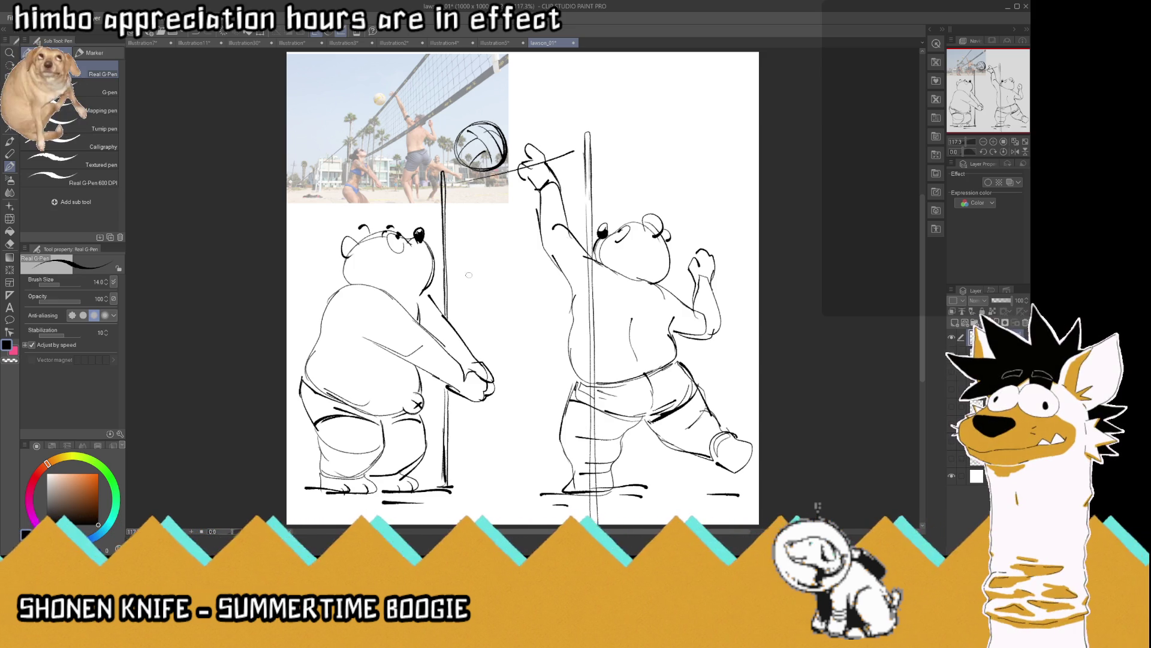
{"action": "left_click_drag", "start_coordinate": [451, 312], "coordinate": [583, 291]}
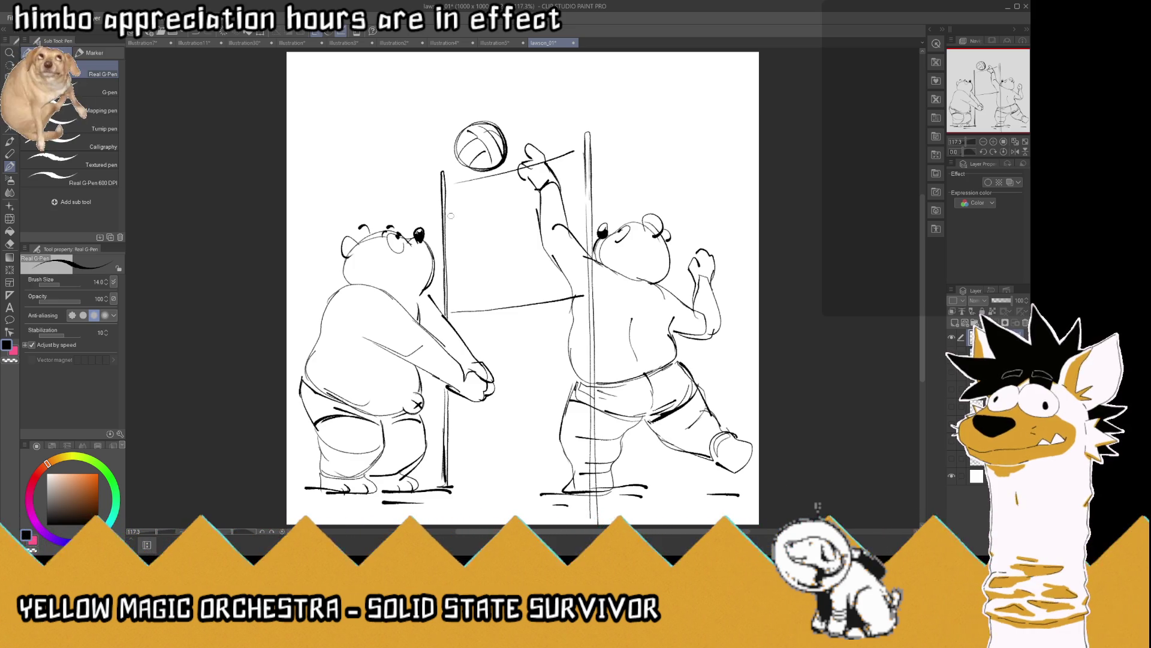
Ink the net's top and bottom edges and hatch vertical strands from the left pole to the right
{"action": "left_click_drag", "start_coordinate": [580, 154], "coordinate": [449, 190]}
{"action": "mouse_move", "coordinate": [583, 288]}
{"action": "left_mouse_down"}
{"action": "mouse_move", "coordinate": [457, 303]}
{"action": "mouse_move", "coordinate": [449, 192]}
{"action": "mouse_move", "coordinate": [460, 290]}
{"action": "mouse_move", "coordinate": [465, 188]}
{"action": "mouse_move", "coordinate": [469, 299]}
{"action": "left_mouse_up"}
{"action": "left_click_drag", "start_coordinate": [472, 186], "coordinate": [478, 302]}
{"action": "left_click_drag", "start_coordinate": [482, 191], "coordinate": [487, 297]}
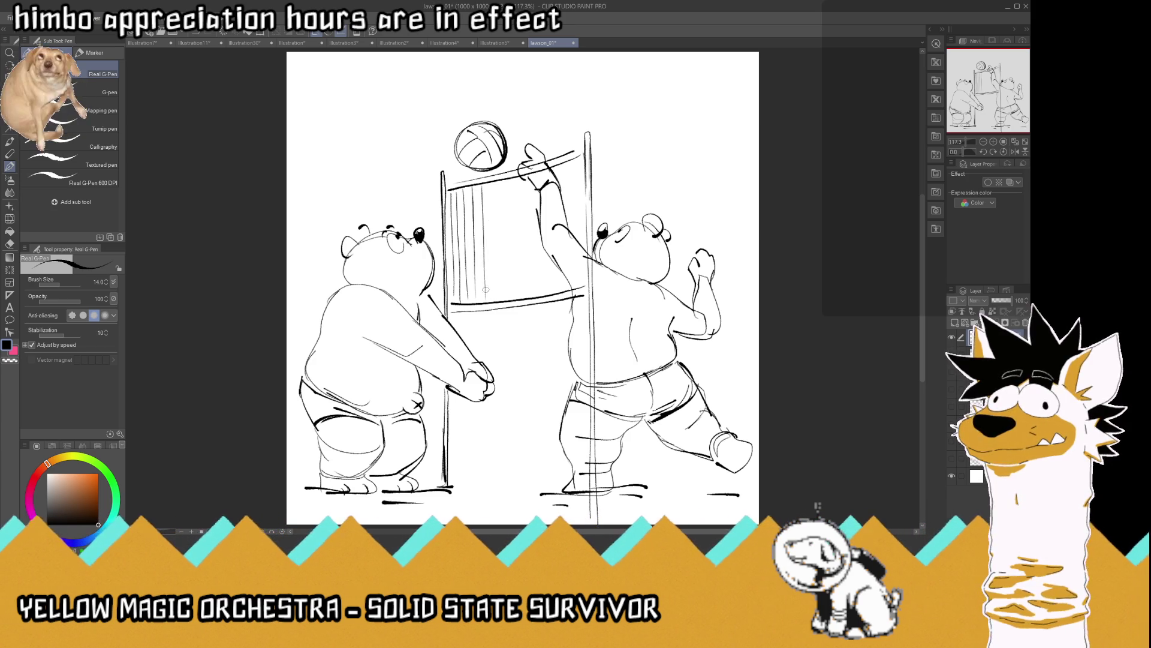
{"action": "mouse_move", "coordinate": [490, 185]}
{"action": "left_mouse_down"}
{"action": "mouse_move", "coordinate": [497, 297]}
{"action": "mouse_move", "coordinate": [512, 189]}
{"action": "mouse_move", "coordinate": [516, 296]}
{"action": "left_mouse_up"}
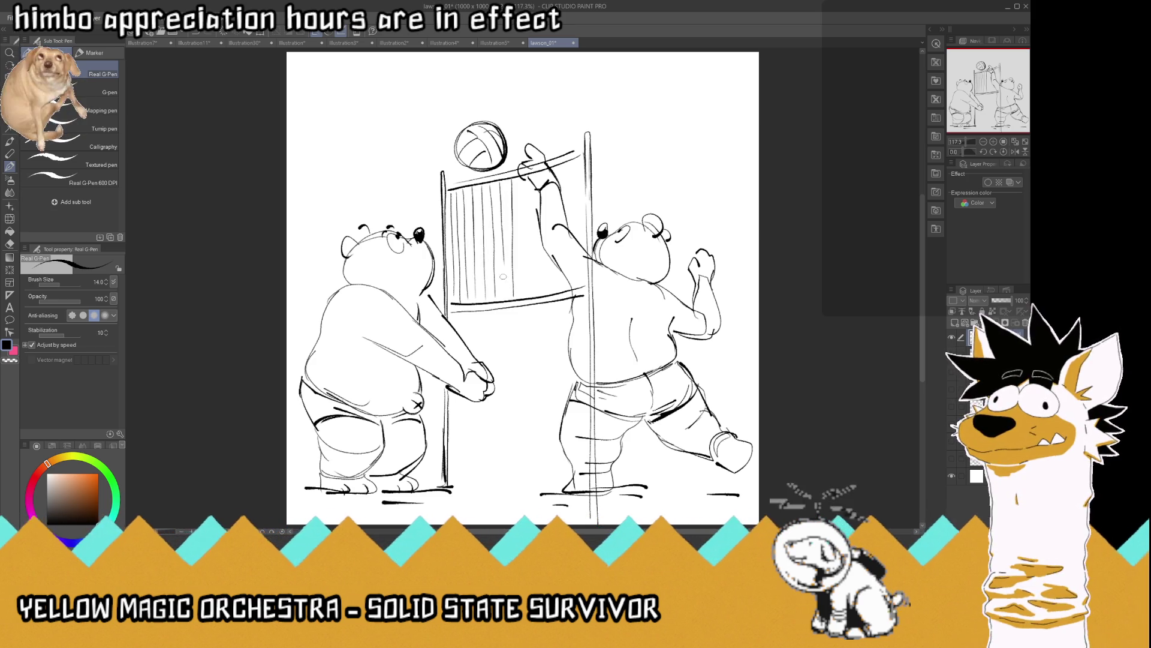
{"action": "left_click_drag", "start_coordinate": [520, 179], "coordinate": [525, 296]}
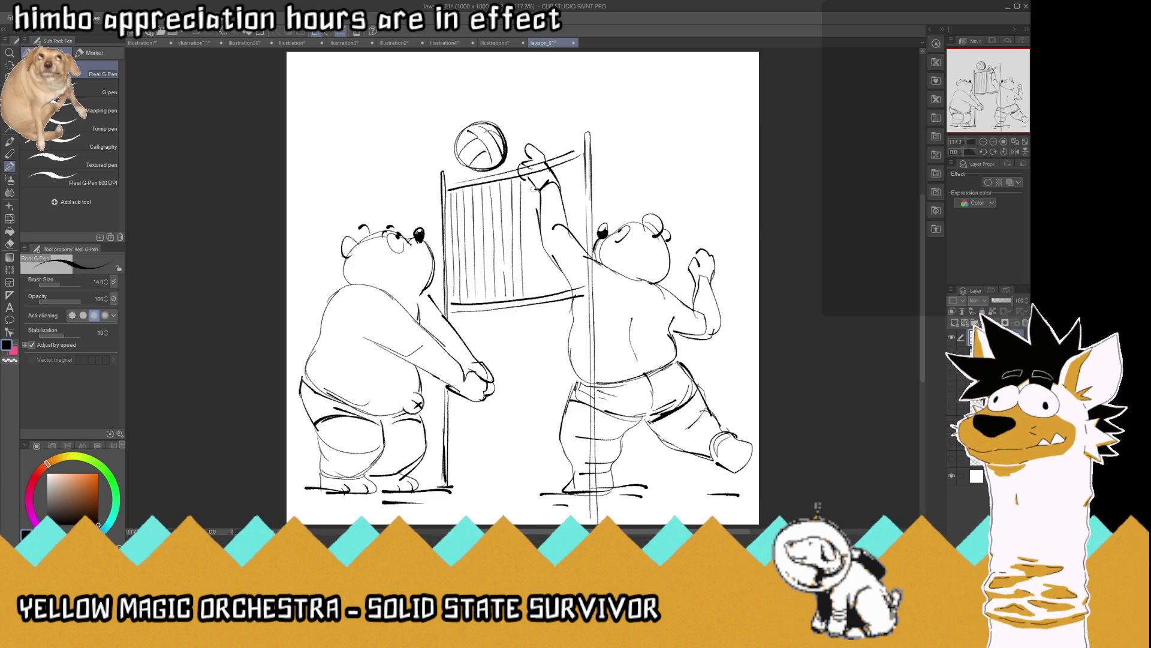
{"action": "mouse_move", "coordinate": [527, 182]}
{"action": "left_mouse_down"}
{"action": "mouse_move", "coordinate": [531, 292]}
{"action": "mouse_move", "coordinate": [540, 224]}
{"action": "mouse_move", "coordinate": [545, 298]}
{"action": "left_mouse_up"}
{"action": "left_click_drag", "start_coordinate": [549, 168], "coordinate": [552, 296]}
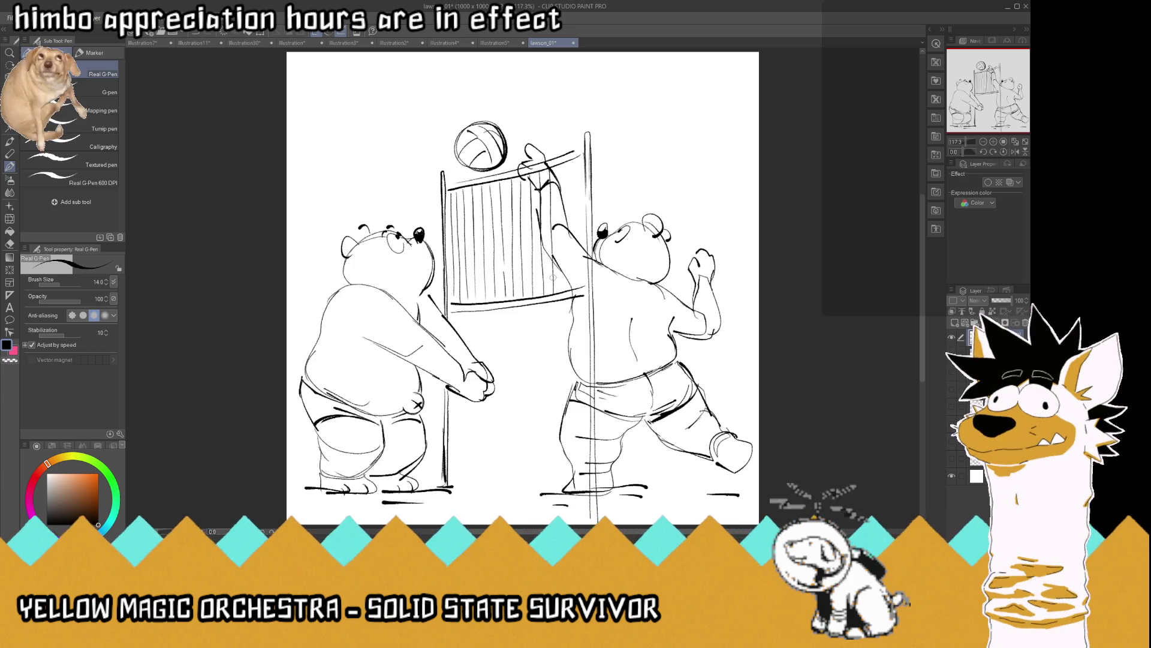
{"action": "left_click_drag", "start_coordinate": [562, 166], "coordinate": [567, 293]}
Cross the net with horizontal strands, then erase and redraw the right bear's head side and ear
{"action": "mouse_move", "coordinate": [572, 160]}
{"action": "left_mouse_down"}
{"action": "mouse_move", "coordinate": [577, 288]}
{"action": "mouse_move", "coordinate": [576, 170]}
{"action": "mouse_move", "coordinate": [450, 195]}
{"action": "mouse_move", "coordinate": [579, 176]}
{"action": "mouse_move", "coordinate": [451, 205]}
{"action": "left_mouse_up"}
{"action": "left_click_drag", "start_coordinate": [583, 189], "coordinate": [448, 216]}
{"action": "left_click_drag", "start_coordinate": [580, 205], "coordinate": [451, 231]}
{"action": "mouse_move", "coordinate": [583, 219]}
{"action": "left_mouse_down"}
{"action": "mouse_move", "coordinate": [451, 241]}
{"action": "mouse_move", "coordinate": [560, 235]}
{"action": "mouse_move", "coordinate": [453, 254]}
{"action": "left_mouse_up"}
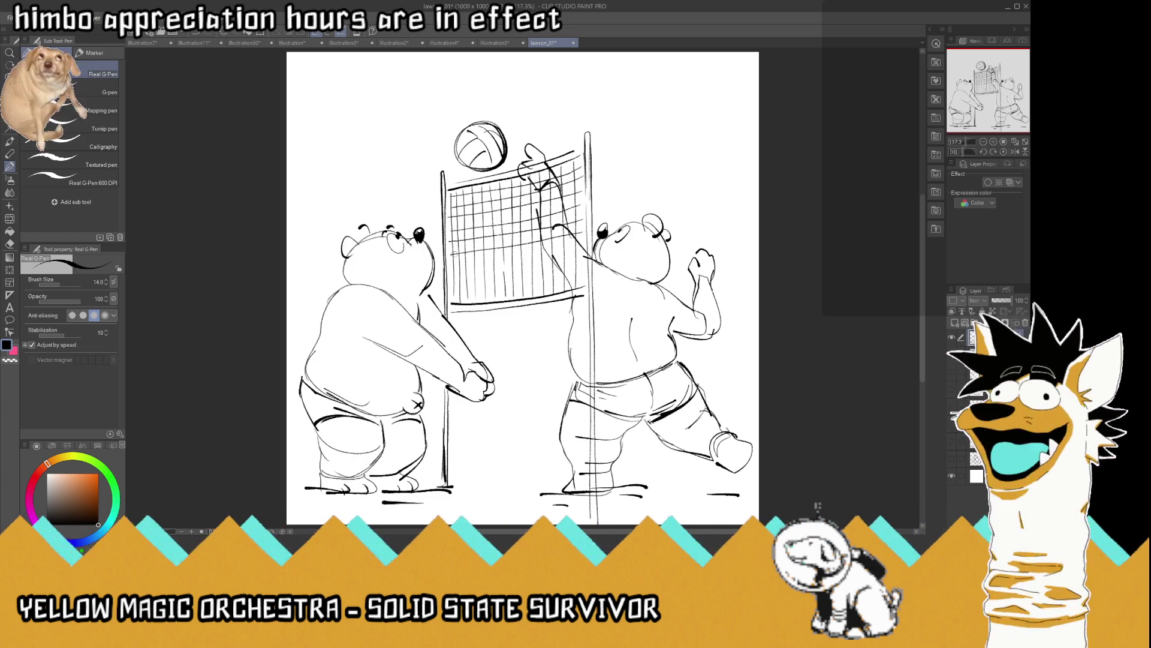
{"action": "mouse_move", "coordinate": [584, 243]}
{"action": "left_mouse_down"}
{"action": "mouse_move", "coordinate": [451, 268]}
{"action": "mouse_move", "coordinate": [567, 265]}
{"action": "mouse_move", "coordinate": [456, 279]}
{"action": "left_mouse_up"}
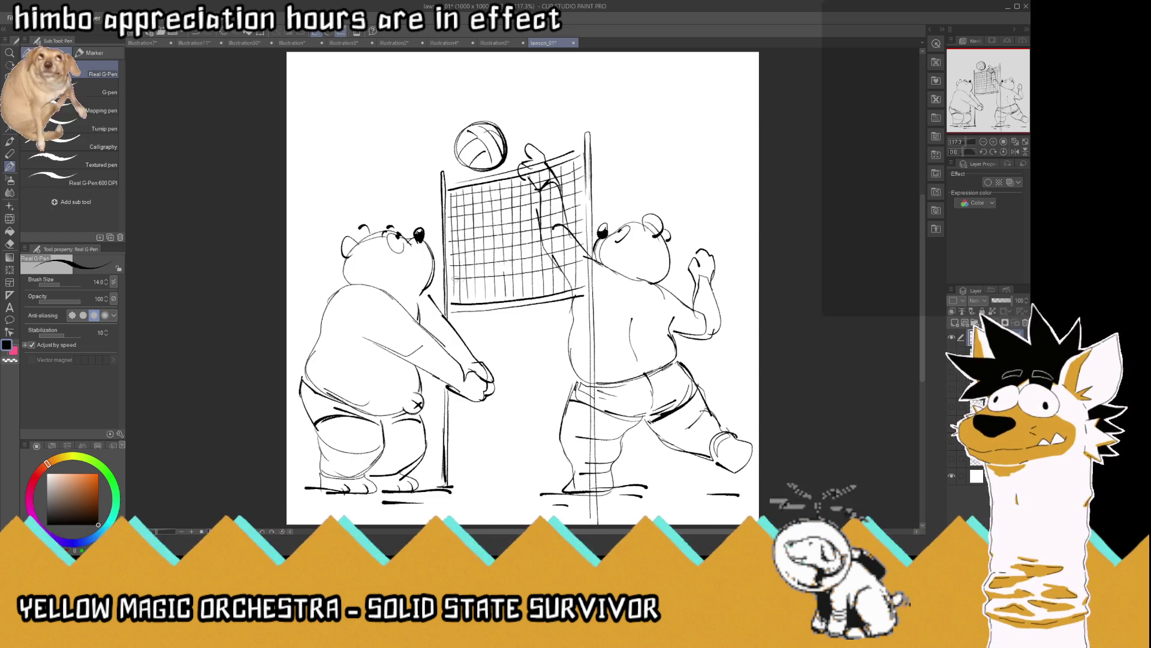
{"action": "left_click_drag", "start_coordinate": [583, 272], "coordinate": [456, 292]}
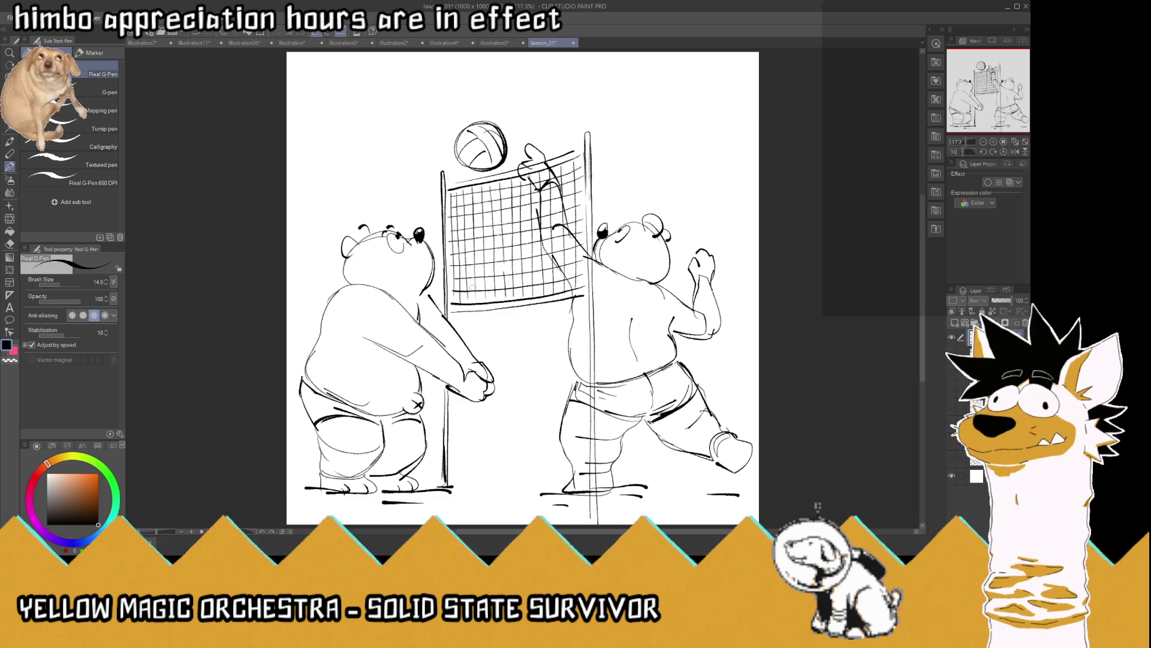
{"action": "mouse_move", "coordinate": [659, 272]}
{"action": "left_mouse_down"}
{"action": "mouse_move", "coordinate": [668, 231]}
{"action": "mouse_move", "coordinate": [657, 240]}
{"action": "mouse_move", "coordinate": [658, 218]}
{"action": "mouse_move", "coordinate": [678, 249]}
{"action": "mouse_move", "coordinate": [667, 289]}
{"action": "left_mouse_up"}
{"action": "mouse_move", "coordinate": [642, 222]}
{"action": "left_mouse_down"}
{"action": "mouse_move", "coordinate": [647, 211]}
{"action": "mouse_move", "coordinate": [665, 231]}
{"action": "mouse_move", "coordinate": [679, 229]}
{"action": "mouse_move", "coordinate": [680, 246]}
{"action": "left_mouse_up"}
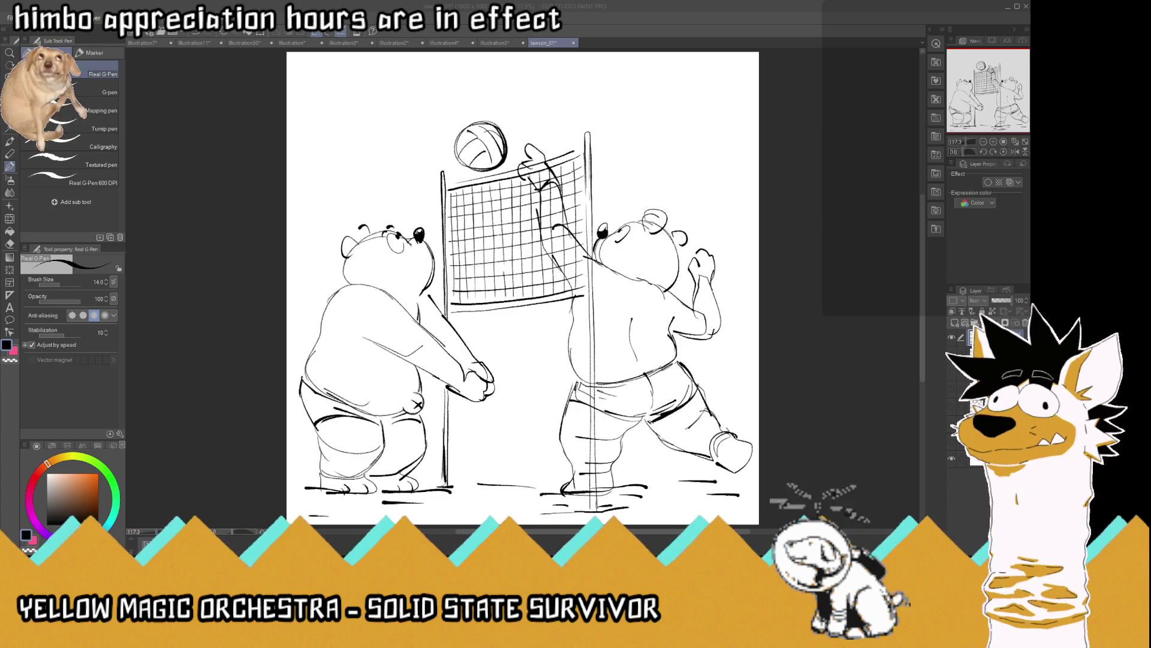
Save the volleyball sketch with Ctrl+S
{"action": "key", "text": "ctrl+s"}
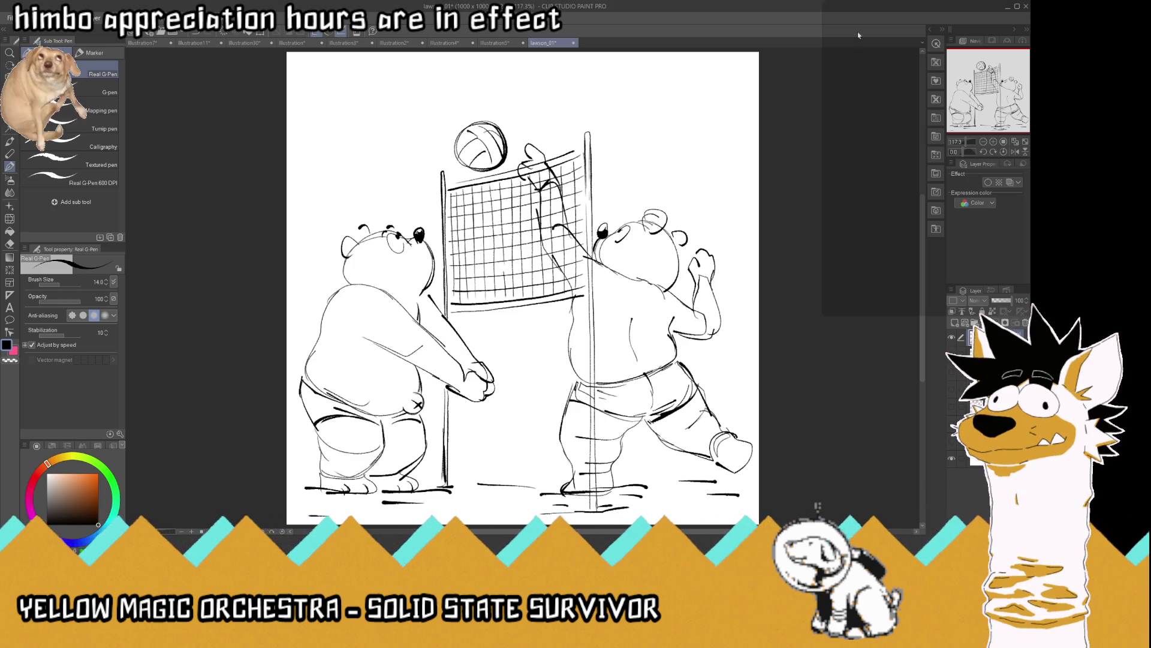
Clear the old sketch and draw a new bear's body curve, round head and two ears
{"action": "left_click", "coordinate": [952, 339]}
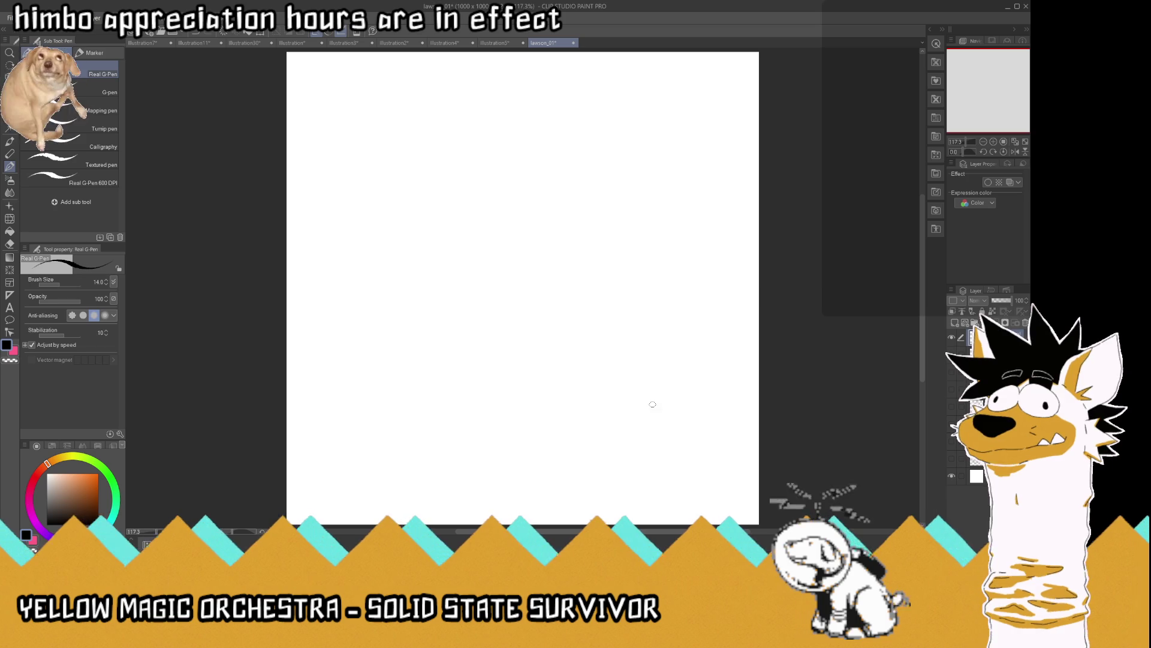
{"action": "mouse_move", "coordinate": [659, 377]}
{"action": "left_mouse_down"}
{"action": "mouse_move", "coordinate": [627, 389]}
{"action": "mouse_move", "coordinate": [547, 314]}
{"action": "mouse_move", "coordinate": [607, 268]}
{"action": "mouse_move", "coordinate": [582, 258]}
{"action": "mouse_move", "coordinate": [631, 253]}
{"action": "mouse_move", "coordinate": [598, 258]}
{"action": "mouse_move", "coordinate": [574, 216]}
{"action": "mouse_move", "coordinate": [588, 200]}
{"action": "left_mouse_up"}
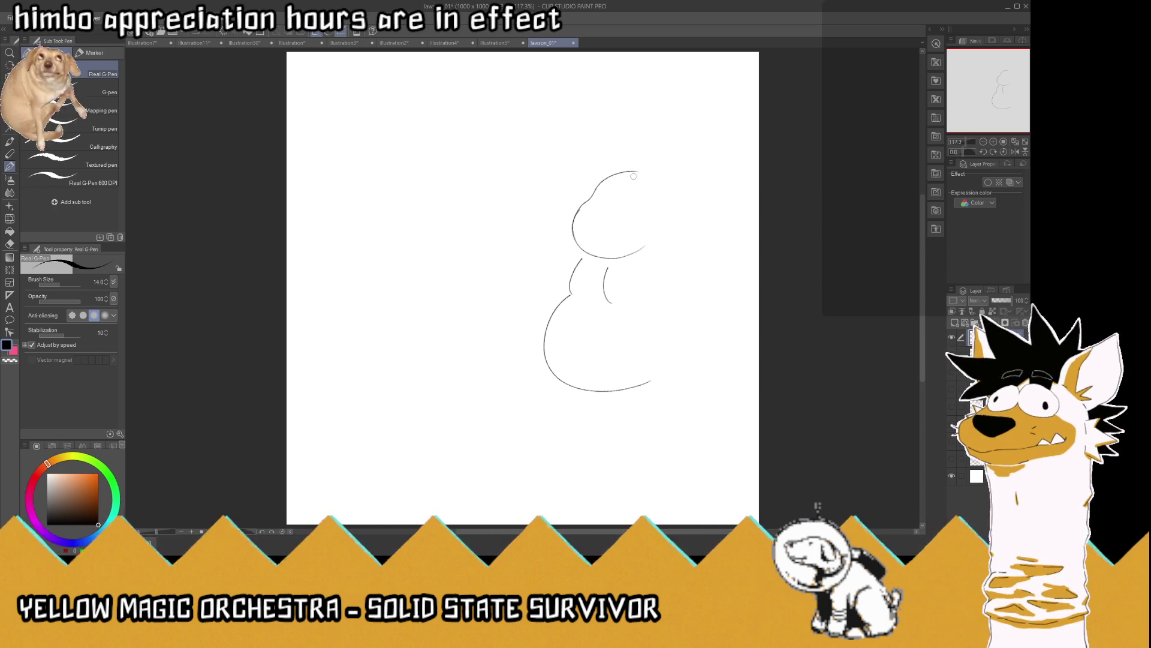
{"action": "key", "text": "ctrl+z"}
{"action": "mouse_move", "coordinate": [654, 247]}
{"action": "left_mouse_down"}
{"action": "mouse_move", "coordinate": [596, 258]}
{"action": "mouse_move", "coordinate": [595, 201]}
{"action": "mouse_move", "coordinate": [661, 184]}
{"action": "mouse_move", "coordinate": [671, 208]}
{"action": "mouse_move", "coordinate": [654, 251]}
{"action": "left_mouse_up"}
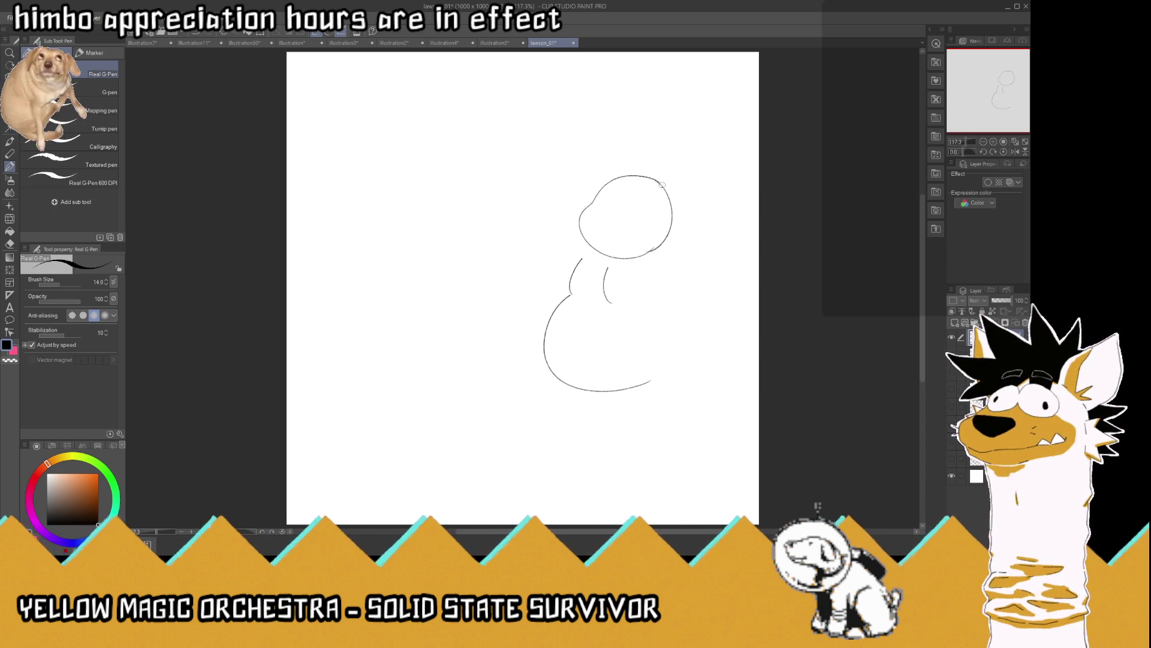
{"action": "left_click_drag", "start_coordinate": [660, 185], "coordinate": [643, 252]}
{"action": "mouse_move", "coordinate": [663, 187]}
{"action": "left_mouse_down"}
{"action": "mouse_move", "coordinate": [640, 174]}
{"action": "mouse_move", "coordinate": [631, 219]}
{"action": "mouse_move", "coordinate": [619, 195]}
{"action": "mouse_move", "coordinate": [599, 207]}
{"action": "mouse_move", "coordinate": [635, 239]}
{"action": "mouse_move", "coordinate": [574, 259]}
{"action": "left_mouse_up"}
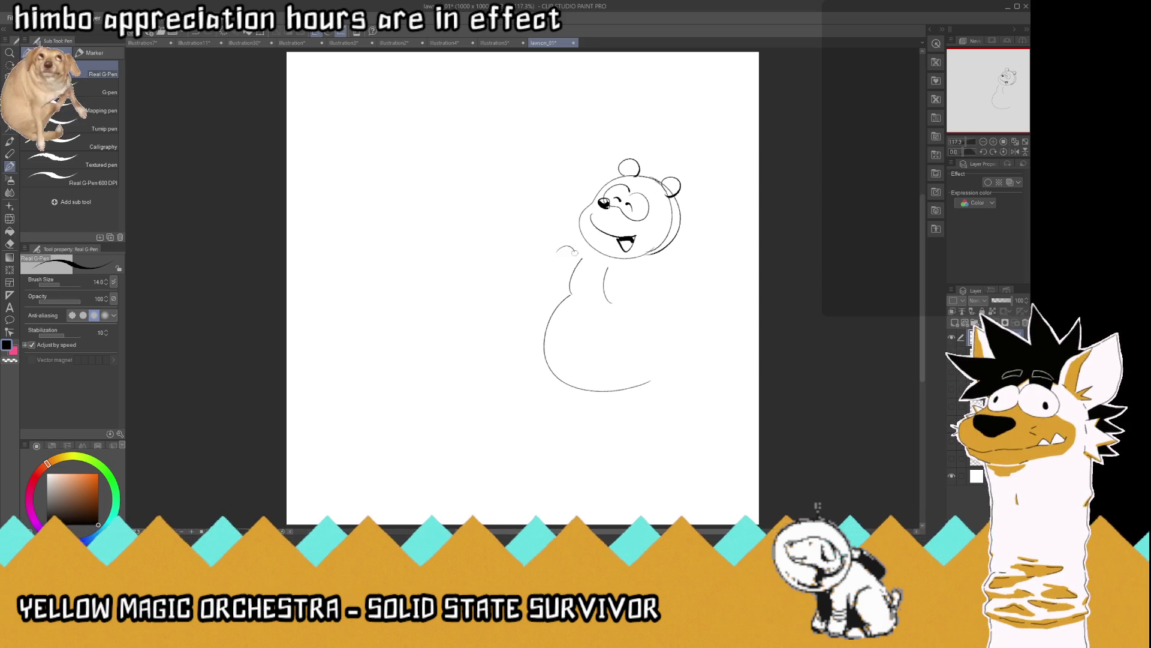
Add a raised paw with its arm, outline the bear's right side, and shape the round belly
{"action": "mouse_move", "coordinate": [640, 288]}
{"action": "left_mouse_down"}
{"action": "mouse_move", "coordinate": [638, 269]}
{"action": "mouse_move", "coordinate": [683, 233]}
{"action": "mouse_move", "coordinate": [665, 275]}
{"action": "left_mouse_up"}
{"action": "mouse_move", "coordinate": [565, 243]}
{"action": "left_mouse_down"}
{"action": "mouse_move", "coordinate": [578, 234]}
{"action": "mouse_move", "coordinate": [588, 247]}
{"action": "left_mouse_up"}
{"action": "left_click_drag", "start_coordinate": [685, 252], "coordinate": [709, 297]}
{"action": "mouse_move", "coordinate": [631, 391]}
{"action": "left_mouse_down"}
{"action": "mouse_move", "coordinate": [688, 337]}
{"action": "mouse_move", "coordinate": [675, 318]}
{"action": "left_mouse_up"}
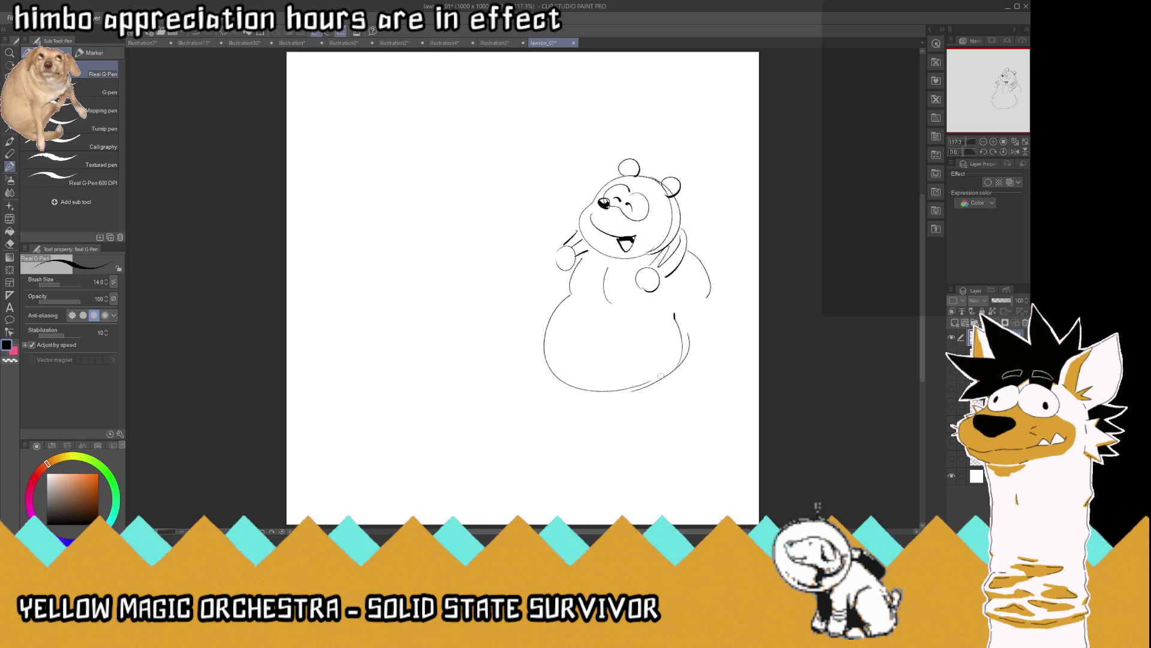
{"action": "mouse_move", "coordinate": [653, 391]}
{"action": "left_mouse_down"}
{"action": "mouse_move", "coordinate": [557, 385]}
{"action": "mouse_move", "coordinate": [597, 433]}
{"action": "mouse_move", "coordinate": [648, 449]}
{"action": "mouse_move", "coordinate": [681, 438]}
{"action": "left_mouse_up"}
Sketch both legs, a shorts fold and feet below the belly, plus a ground line
{"action": "mouse_move", "coordinate": [623, 410]}
{"action": "left_mouse_down"}
{"action": "mouse_move", "coordinate": [625, 439]}
{"action": "mouse_move", "coordinate": [656, 429]}
{"action": "mouse_move", "coordinate": [583, 443]}
{"action": "mouse_move", "coordinate": [552, 432]}
{"action": "mouse_move", "coordinate": [554, 385]}
{"action": "mouse_move", "coordinate": [576, 421]}
{"action": "left_mouse_up"}
{"action": "mouse_move", "coordinate": [683, 369]}
{"action": "left_mouse_down"}
{"action": "mouse_move", "coordinate": [692, 438]}
{"action": "mouse_move", "coordinate": [654, 449]}
{"action": "left_mouse_up"}
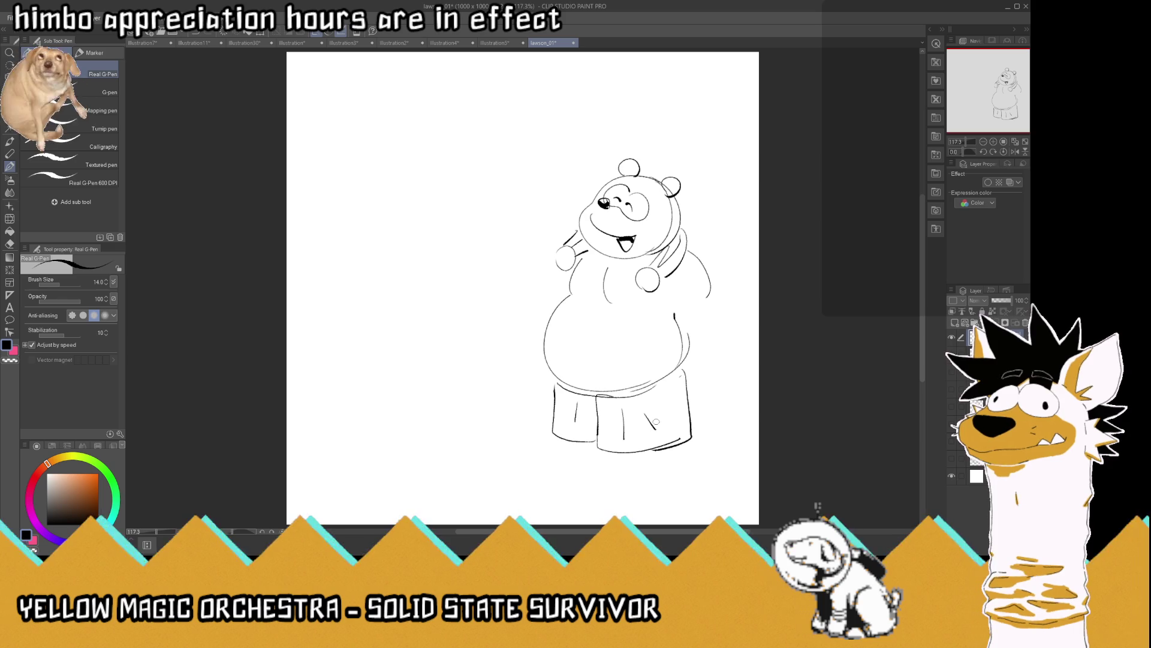
{"action": "mouse_move", "coordinate": [577, 412]}
{"action": "left_mouse_down"}
{"action": "mouse_move", "coordinate": [576, 456]}
{"action": "mouse_move", "coordinate": [593, 451]}
{"action": "mouse_move", "coordinate": [591, 460]}
{"action": "mouse_move", "coordinate": [554, 462]}
{"action": "mouse_move", "coordinate": [586, 469]}
{"action": "left_mouse_up"}
{"action": "mouse_move", "coordinate": [635, 414]}
{"action": "left_mouse_down"}
{"action": "mouse_move", "coordinate": [656, 476]}
{"action": "mouse_move", "coordinate": [652, 462]}
{"action": "mouse_move", "coordinate": [614, 477]}
{"action": "left_mouse_up"}
{"action": "left_click_drag", "start_coordinate": [544, 478], "coordinate": [701, 472]}
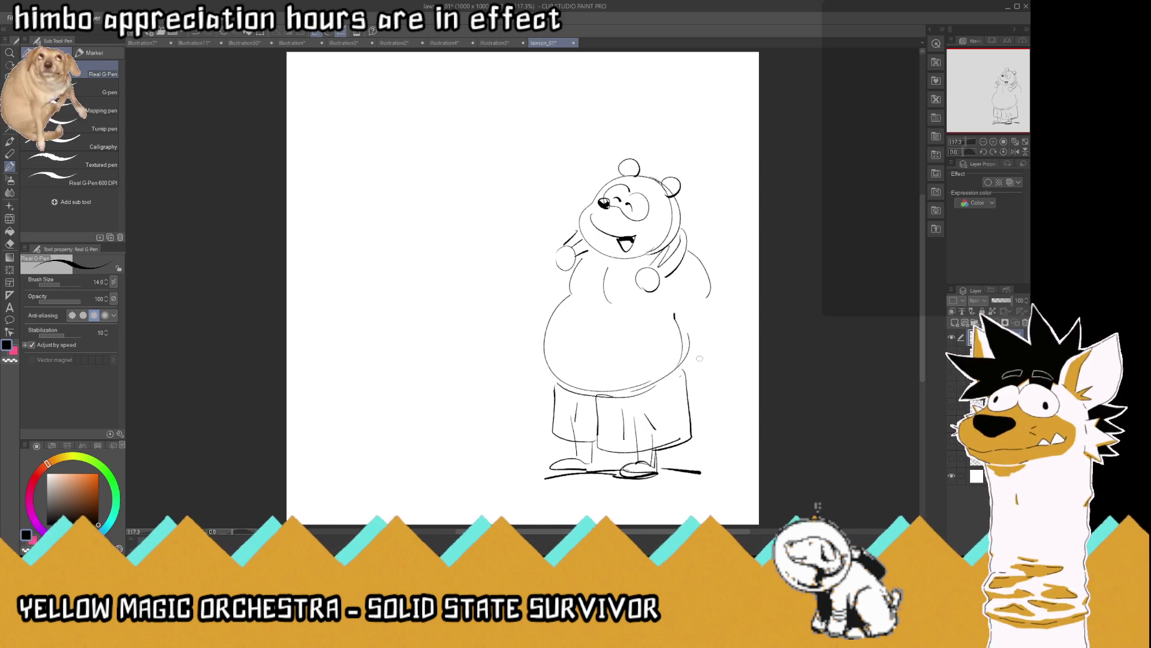
Fix the right leg and foot with a single cleaner line, then draw the bear's right arm
{"action": "left_click_drag", "start_coordinate": [633, 460], "coordinate": [683, 453]}
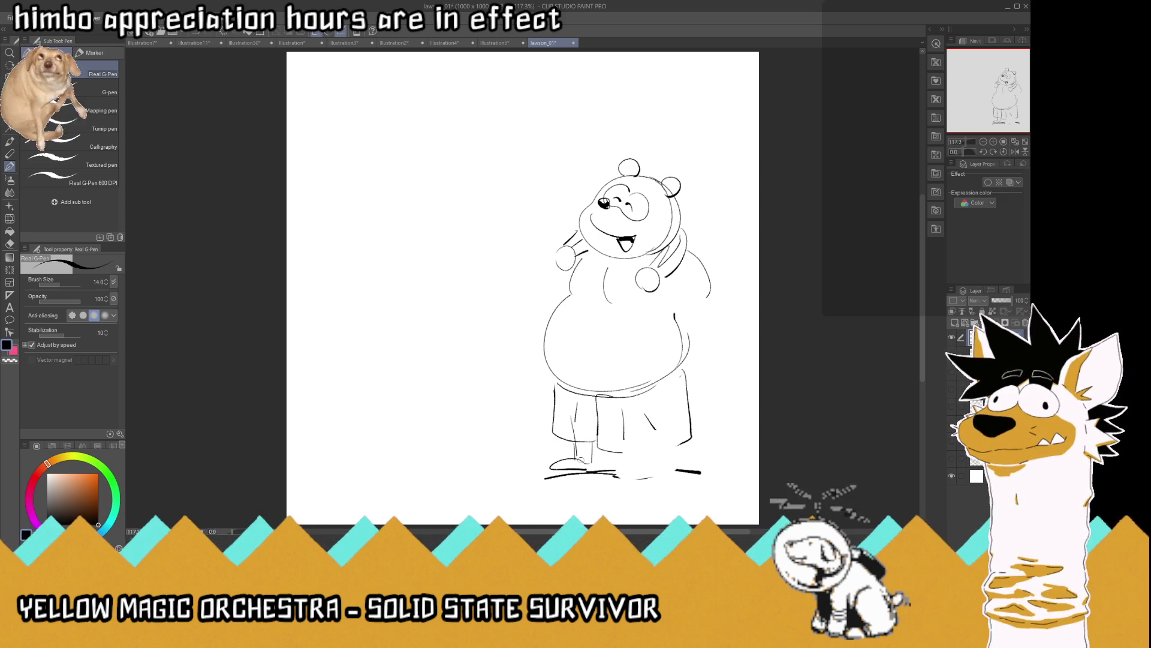
{"action": "mouse_move", "coordinate": [689, 436]}
{"action": "left_mouse_down"}
{"action": "mouse_move", "coordinate": [691, 447]}
{"action": "mouse_move", "coordinate": [607, 451]}
{"action": "mouse_move", "coordinate": [657, 459]}
{"action": "left_mouse_up"}
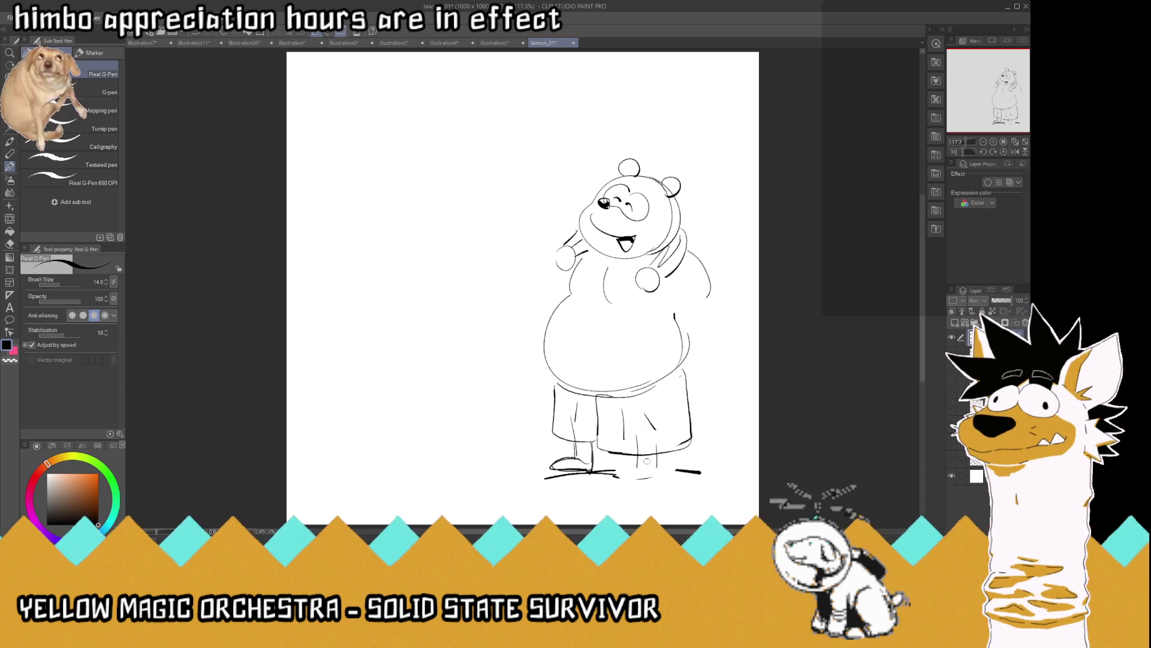
{"action": "key", "text": "ctrl+z"}
{"action": "key", "text": "ctrl+z"}
{"action": "mouse_move", "coordinate": [628, 436]}
{"action": "left_mouse_down"}
{"action": "mouse_move", "coordinate": [632, 459]}
{"action": "mouse_move", "coordinate": [649, 461]}
{"action": "left_mouse_up"}
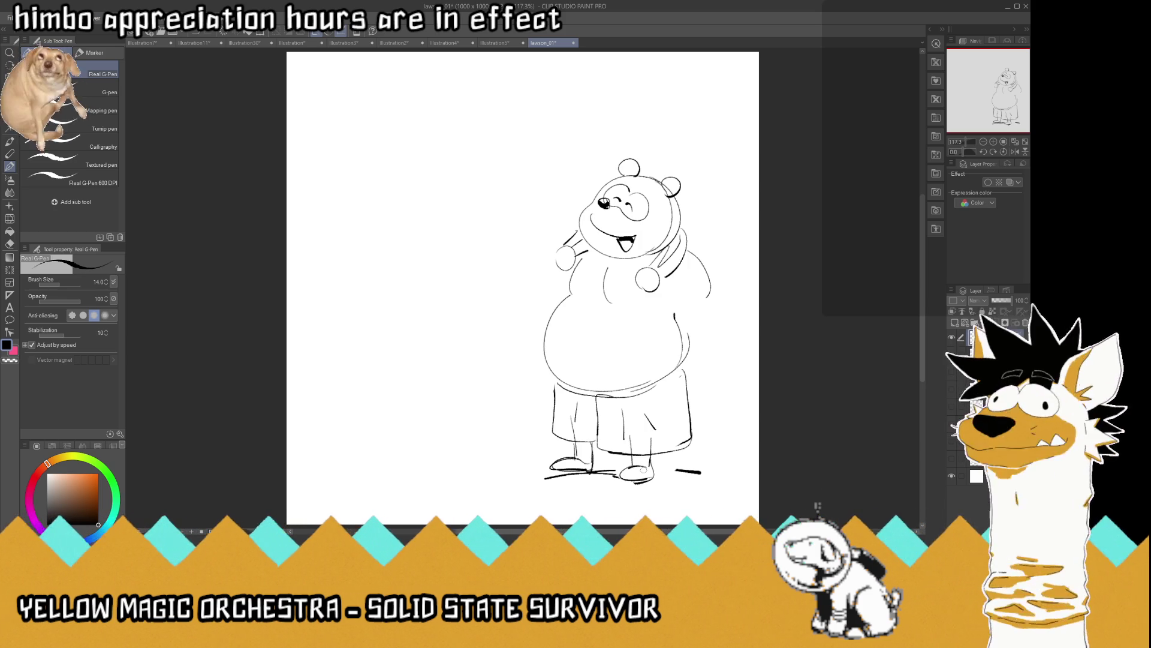
{"action": "mouse_move", "coordinate": [658, 273]}
{"action": "left_mouse_down"}
{"action": "mouse_move", "coordinate": [700, 310]}
{"action": "mouse_move", "coordinate": [663, 297]}
{"action": "left_mouse_up"}
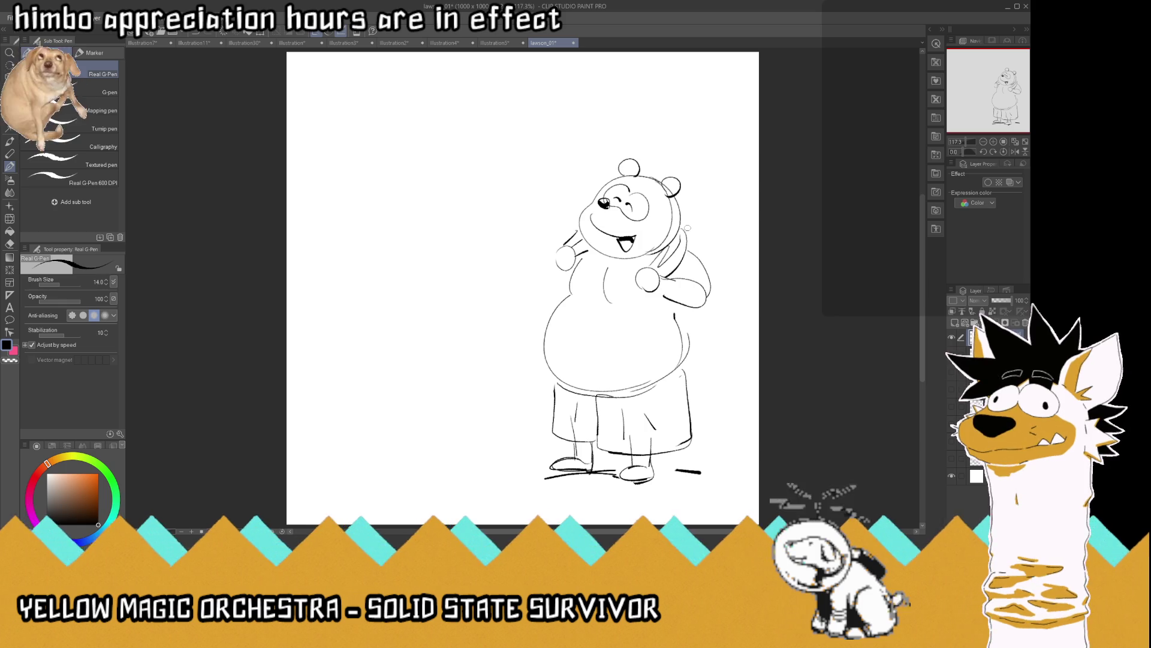
Redraw the right arm's outer contour and draw the towel hanging below the right paw
{"action": "key", "text": "ctrl+z"}
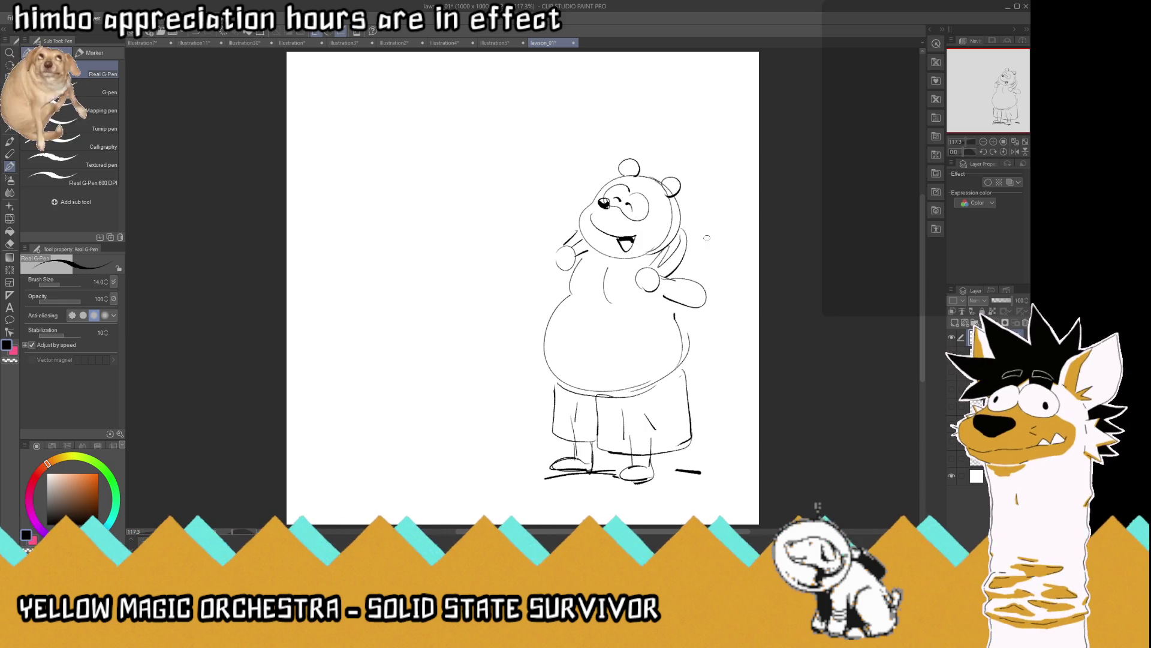
{"action": "mouse_move", "coordinate": [684, 246]}
{"action": "left_mouse_down"}
{"action": "mouse_move", "coordinate": [708, 304]}
{"action": "mouse_move", "coordinate": [688, 308]}
{"action": "left_mouse_up"}
{"action": "left_click_drag", "start_coordinate": [649, 265], "coordinate": [639, 337]}
{"action": "mouse_move", "coordinate": [651, 295]}
{"action": "left_mouse_down"}
{"action": "mouse_move", "coordinate": [669, 347]}
{"action": "mouse_move", "coordinate": [652, 328]}
{"action": "mouse_move", "coordinate": [660, 343]}
{"action": "mouse_move", "coordinate": [636, 351]}
{"action": "left_mouse_up"}
Redraw the left arm bulging outward and add towel folds along the left arm and shoulder
{"action": "mouse_move", "coordinate": [566, 251]}
{"action": "left_mouse_down"}
{"action": "mouse_move", "coordinate": [558, 271]}
{"action": "mouse_move", "coordinate": [551, 262]}
{"action": "mouse_move", "coordinate": [528, 277]}
{"action": "mouse_move", "coordinate": [529, 309]}
{"action": "left_mouse_up"}
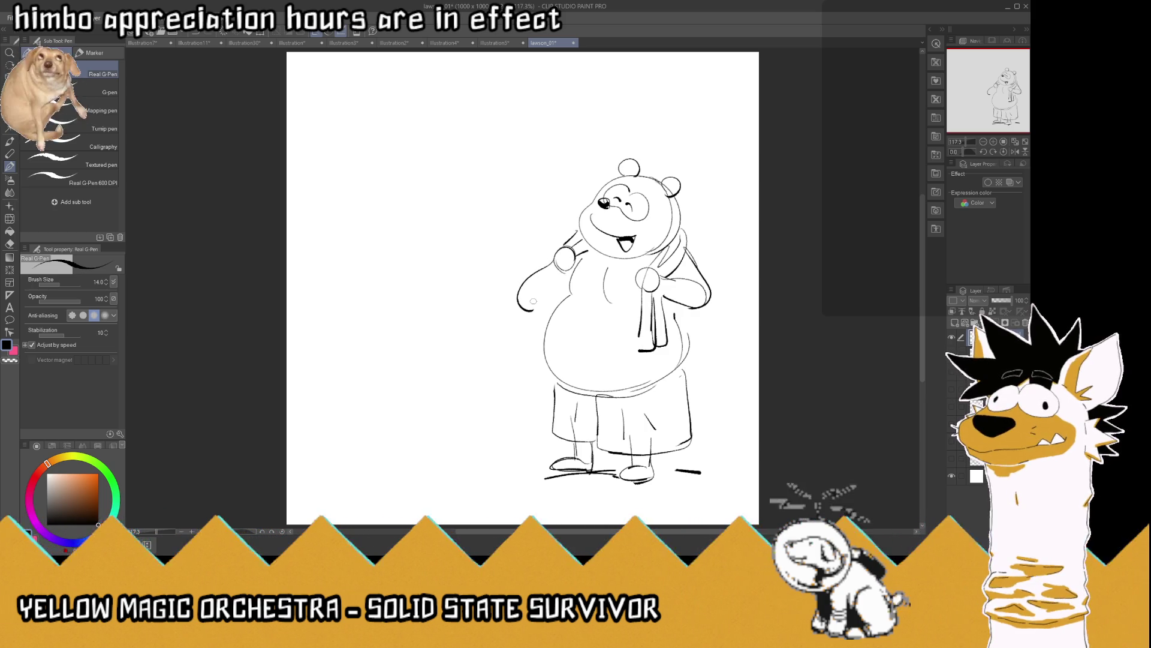
{"action": "key", "text": "ctrl+z"}
{"action": "left_click_drag", "start_coordinate": [557, 257], "coordinate": [550, 300]}
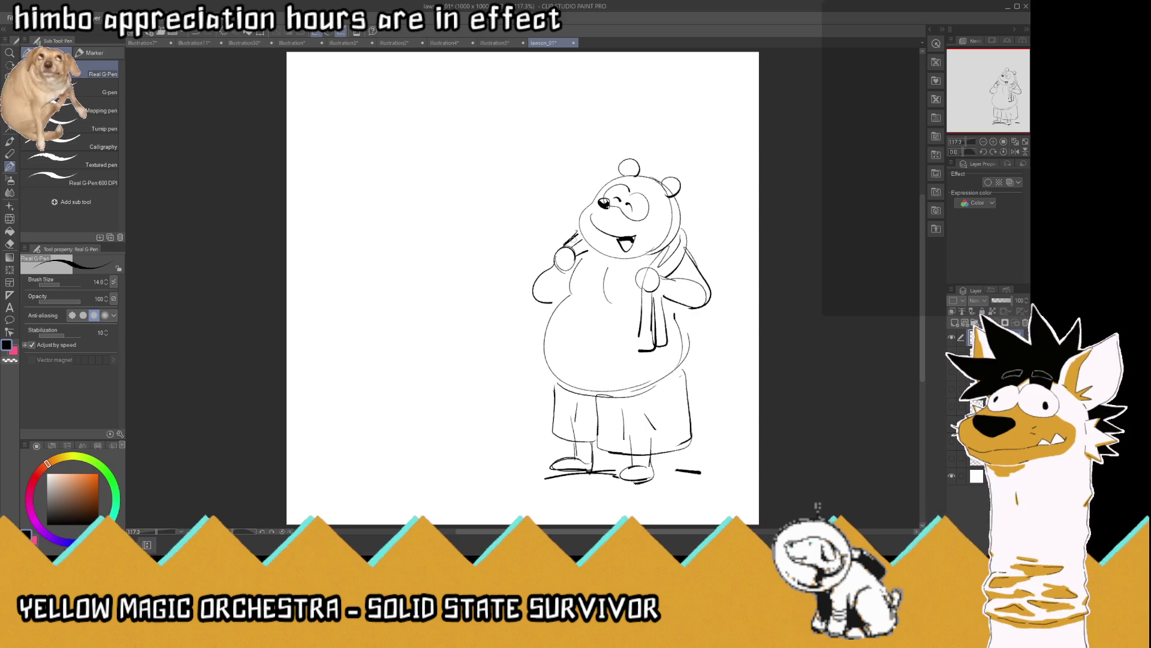
{"action": "mouse_move", "coordinate": [564, 275]}
{"action": "left_mouse_down"}
{"action": "mouse_move", "coordinate": [551, 302]}
{"action": "mouse_move", "coordinate": [564, 284]}
{"action": "mouse_move", "coordinate": [569, 299]}
{"action": "left_mouse_up"}
{"action": "left_click_drag", "start_coordinate": [590, 250], "coordinate": [576, 267]}
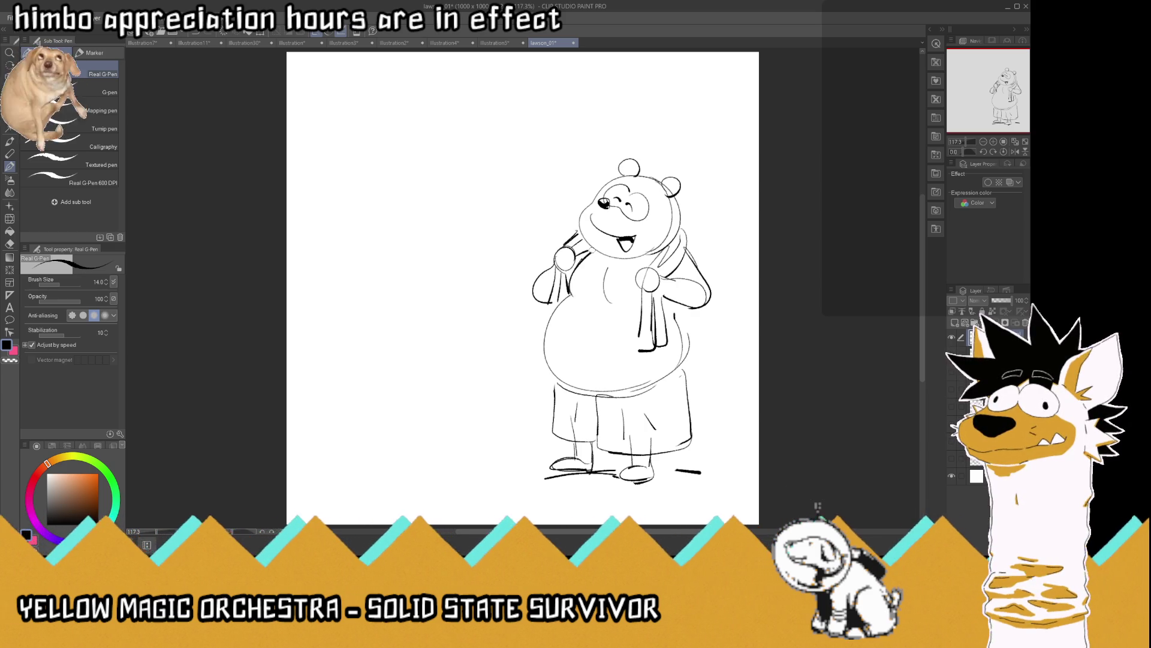
Refine the bear's right side and shorts edge, then add a belly button and lower-belly hatching
{"action": "mouse_move", "coordinate": [674, 314]}
{"action": "left_mouse_down"}
{"action": "mouse_move", "coordinate": [686, 339]}
{"action": "mouse_move", "coordinate": [688, 309]}
{"action": "left_mouse_up"}
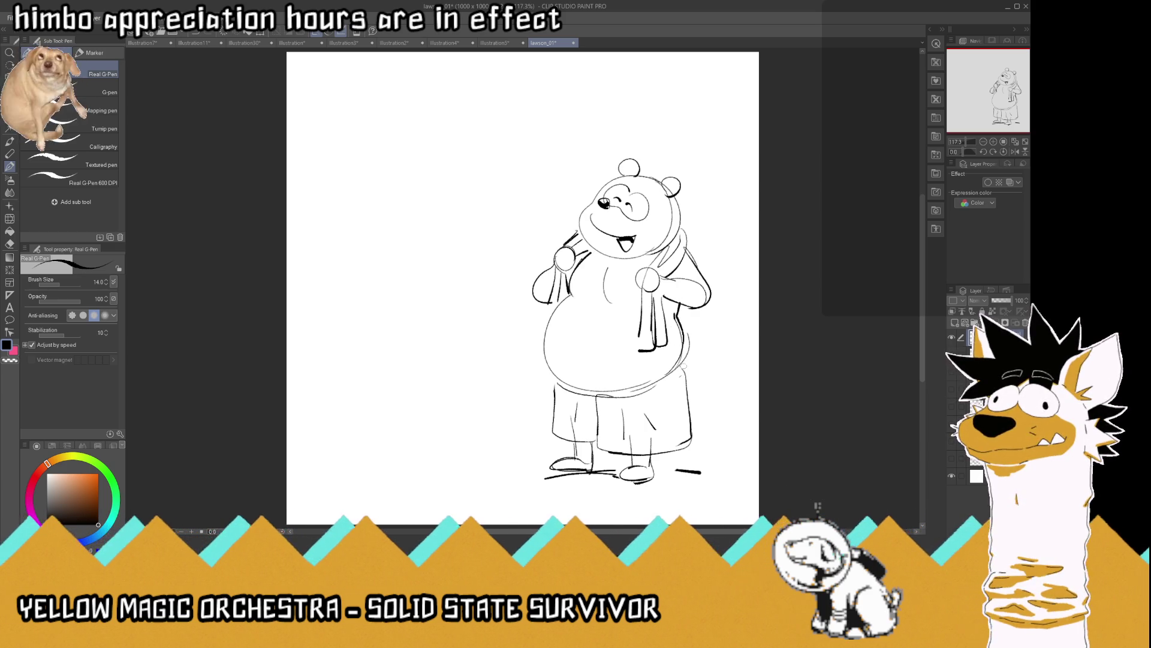
{"action": "left_click_drag", "start_coordinate": [683, 360], "coordinate": [722, 384]}
{"action": "mouse_move", "coordinate": [695, 348]}
{"action": "left_mouse_down"}
{"action": "mouse_move", "coordinate": [687, 391]}
{"action": "mouse_move", "coordinate": [690, 338]}
{"action": "mouse_move", "coordinate": [711, 372]}
{"action": "mouse_move", "coordinate": [683, 432]}
{"action": "mouse_move", "coordinate": [691, 401]}
{"action": "left_mouse_up"}
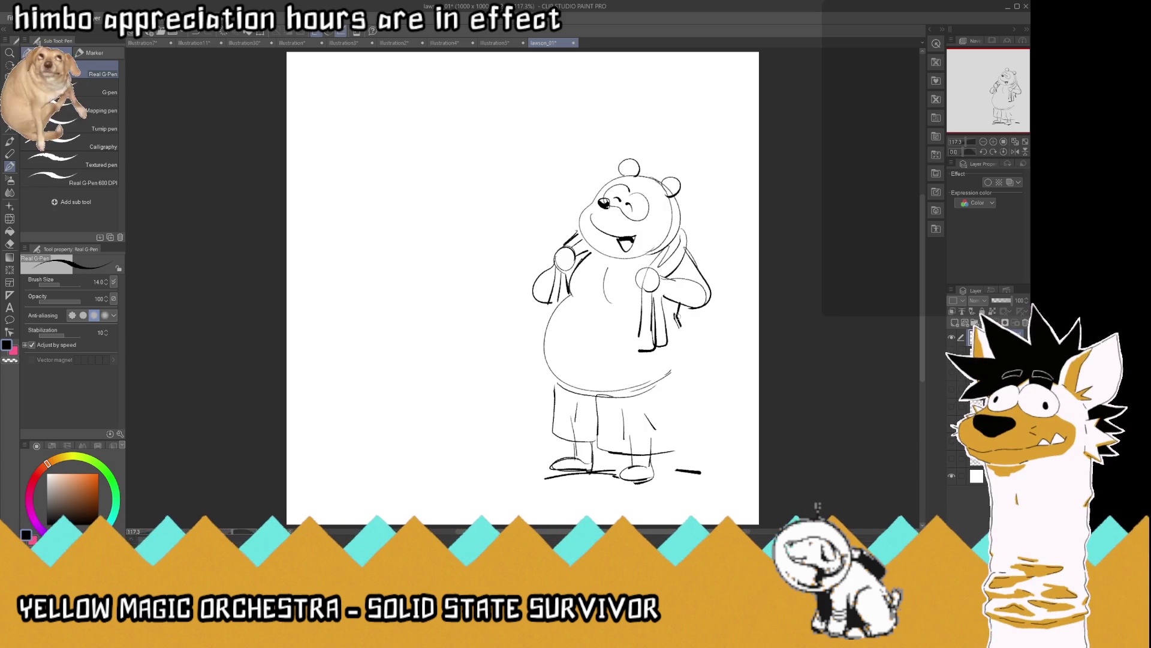
{"action": "mouse_move", "coordinate": [680, 354]}
{"action": "left_mouse_down"}
{"action": "mouse_move", "coordinate": [651, 386]}
{"action": "mouse_move", "coordinate": [693, 418]}
{"action": "left_mouse_up"}
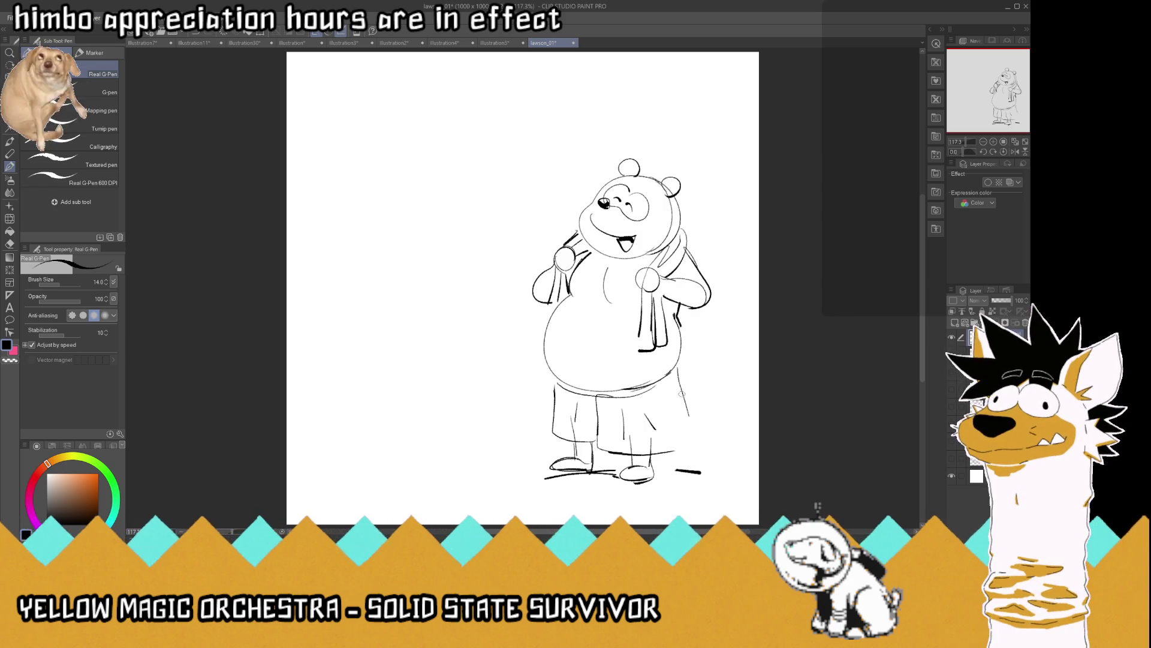
{"action": "mouse_move", "coordinate": [673, 377]}
{"action": "left_mouse_down"}
{"action": "mouse_move", "coordinate": [691, 430]}
{"action": "mouse_move", "coordinate": [652, 453]}
{"action": "left_mouse_up"}
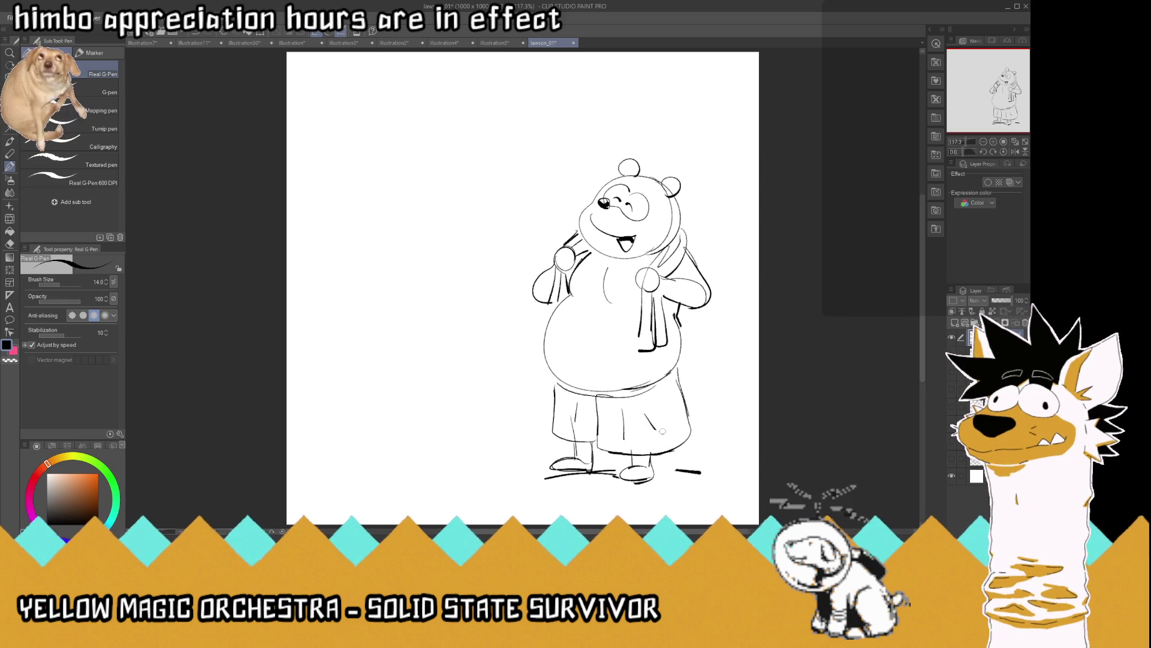
{"action": "mouse_move", "coordinate": [687, 426]}
{"action": "left_mouse_down"}
{"action": "mouse_move", "coordinate": [694, 454]}
{"action": "mouse_move", "coordinate": [693, 443]}
{"action": "mouse_move", "coordinate": [678, 454]}
{"action": "left_mouse_up"}
{"action": "left_click_drag", "start_coordinate": [573, 354], "coordinate": [574, 368]}
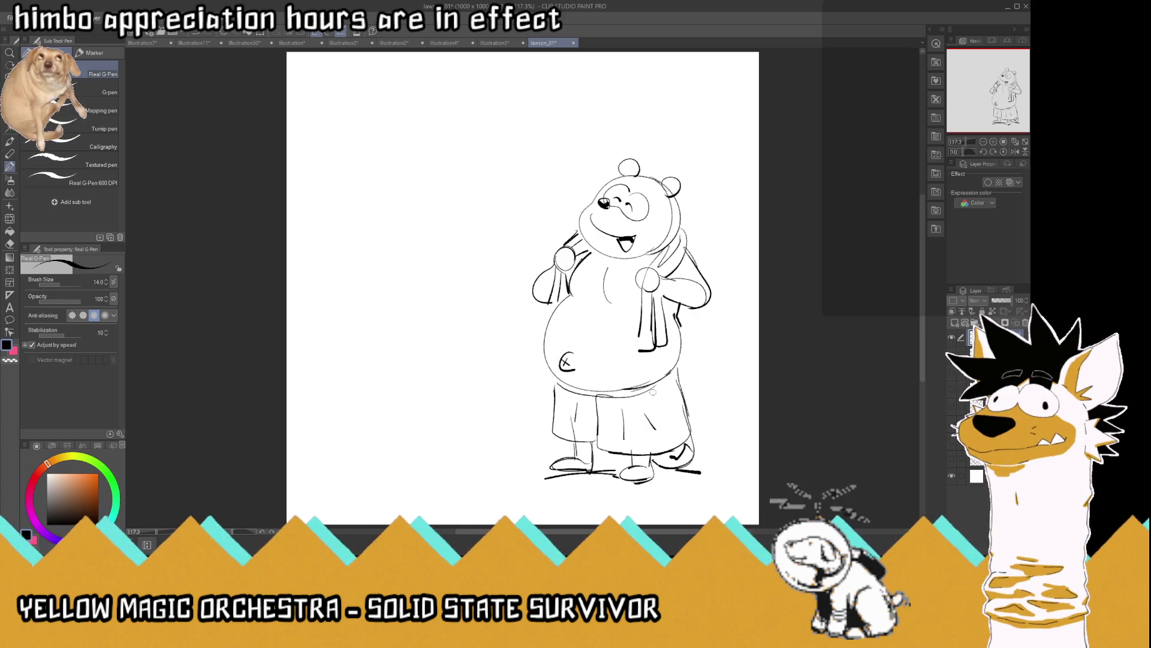
{"action": "left_click_drag", "start_coordinate": [569, 379], "coordinate": [582, 384]}
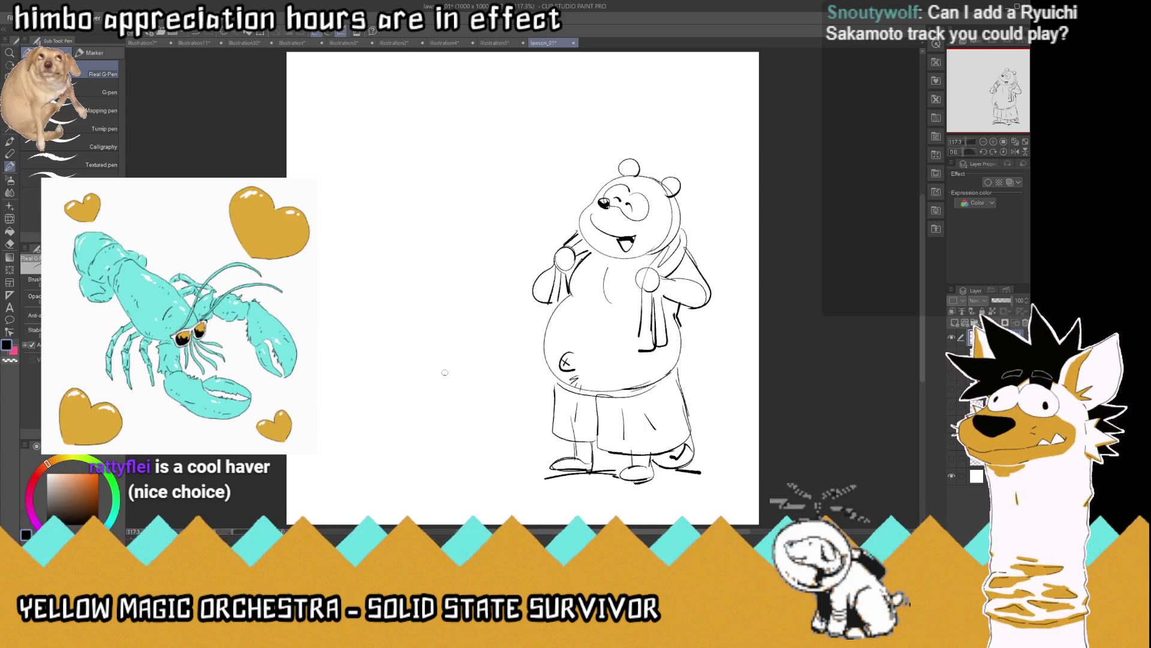
Start a second bear left of the first, outlining its body sides, back-view head and ears
{"action": "left_click_drag", "start_coordinate": [431, 352], "coordinate": [430, 312]}
{"action": "left_click_drag", "start_coordinate": [377, 370], "coordinate": [361, 310]}
{"action": "mouse_move", "coordinate": [357, 350]}
{"action": "left_mouse_down"}
{"action": "mouse_move", "coordinate": [369, 276]}
{"action": "mouse_move", "coordinate": [441, 253]}
{"action": "mouse_move", "coordinate": [423, 246]}
{"action": "mouse_move", "coordinate": [477, 270]}
{"action": "mouse_move", "coordinate": [495, 363]}
{"action": "mouse_move", "coordinate": [480, 376]}
{"action": "left_mouse_up"}
{"action": "mouse_move", "coordinate": [442, 264]}
{"action": "left_mouse_down"}
{"action": "mouse_move", "coordinate": [400, 259]}
{"action": "mouse_move", "coordinate": [385, 238]}
{"action": "mouse_move", "coordinate": [400, 208]}
{"action": "mouse_move", "coordinate": [440, 183]}
{"action": "mouse_move", "coordinate": [479, 247]}
{"action": "left_mouse_up"}
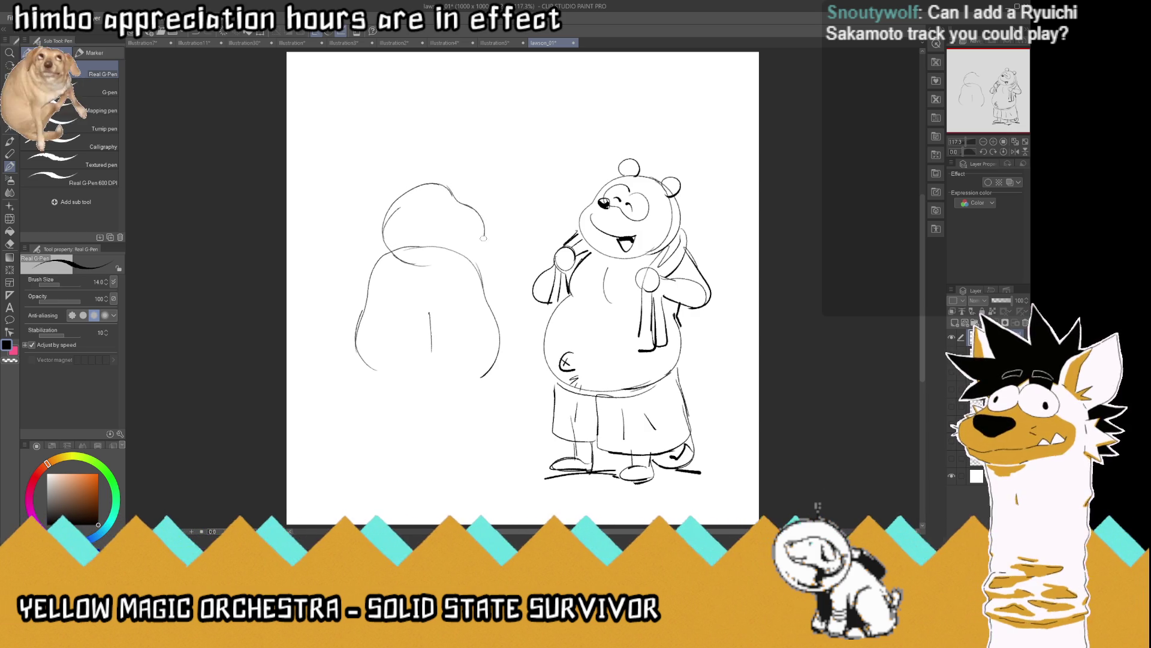
{"action": "mouse_move", "coordinate": [450, 190]}
{"action": "left_mouse_down"}
{"action": "mouse_move", "coordinate": [457, 217]}
{"action": "mouse_move", "coordinate": [474, 205]}
{"action": "mouse_move", "coordinate": [485, 247]}
{"action": "mouse_move", "coordinate": [465, 246]}
{"action": "mouse_move", "coordinate": [464, 259]}
{"action": "left_mouse_up"}
{"action": "mouse_move", "coordinate": [422, 193]}
{"action": "left_mouse_down"}
{"action": "mouse_move", "coordinate": [412, 203]}
{"action": "mouse_move", "coordinate": [403, 175]}
{"action": "mouse_move", "coordinate": [425, 185]}
{"action": "mouse_move", "coordinate": [391, 181]}
{"action": "left_mouse_up"}
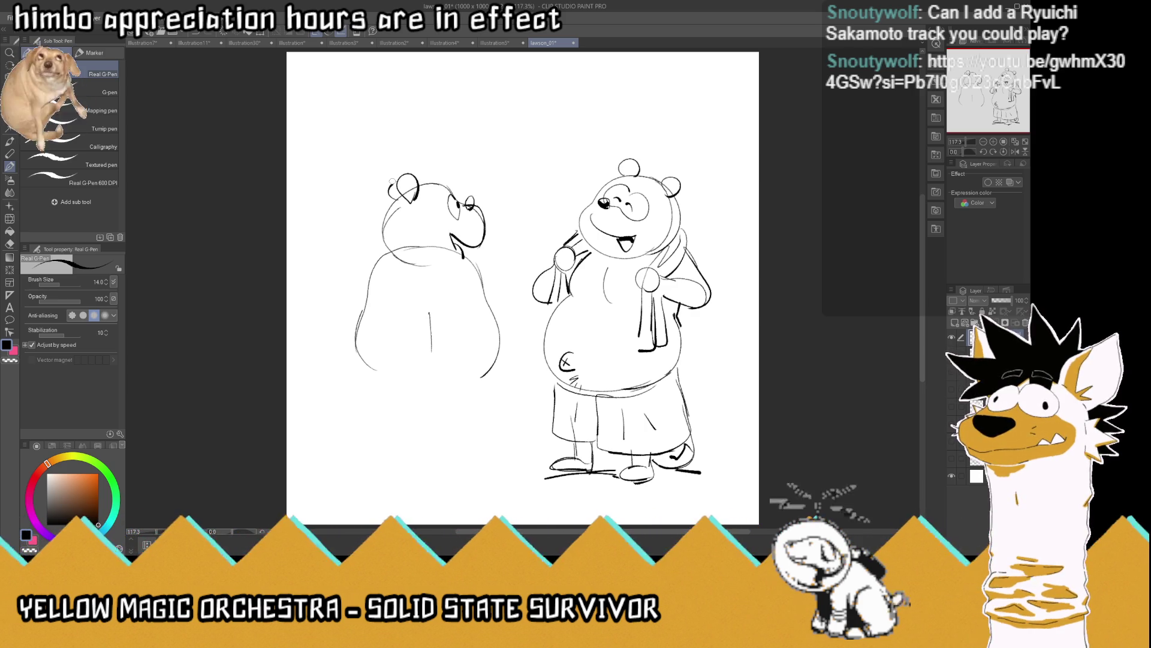
Fill in the eye, curve the neck line, and outline the rear with a crease below it
{"action": "left_click_drag", "start_coordinate": [474, 207], "coordinate": [471, 202]}
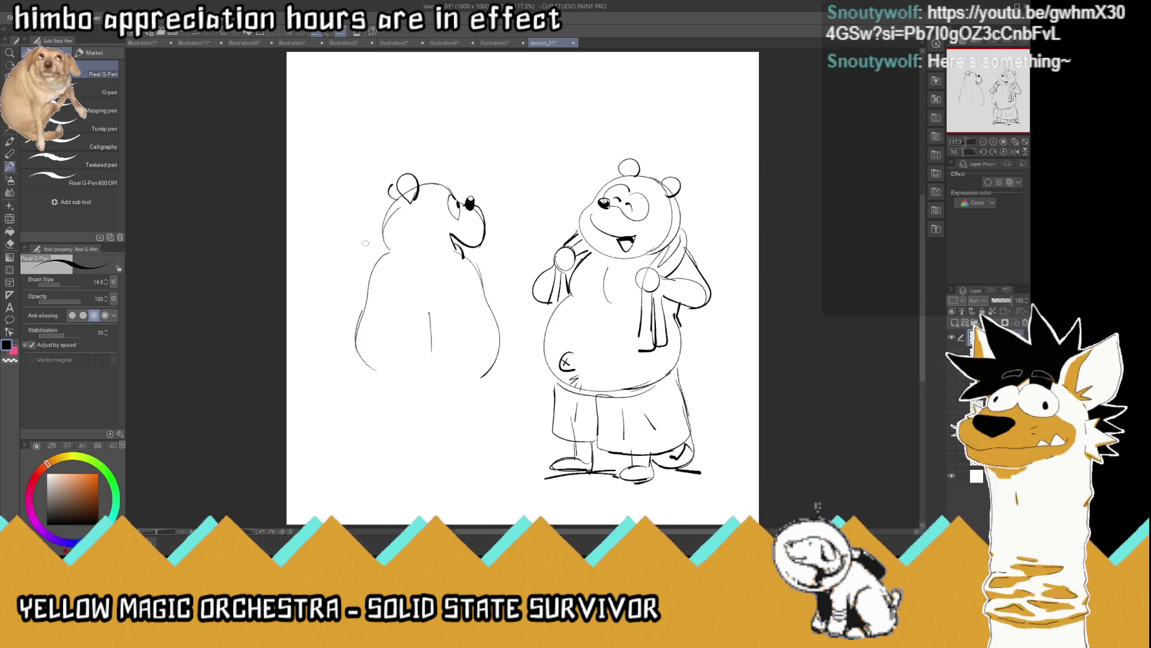
{"action": "left_click_drag", "start_coordinate": [405, 249], "coordinate": [378, 256]}
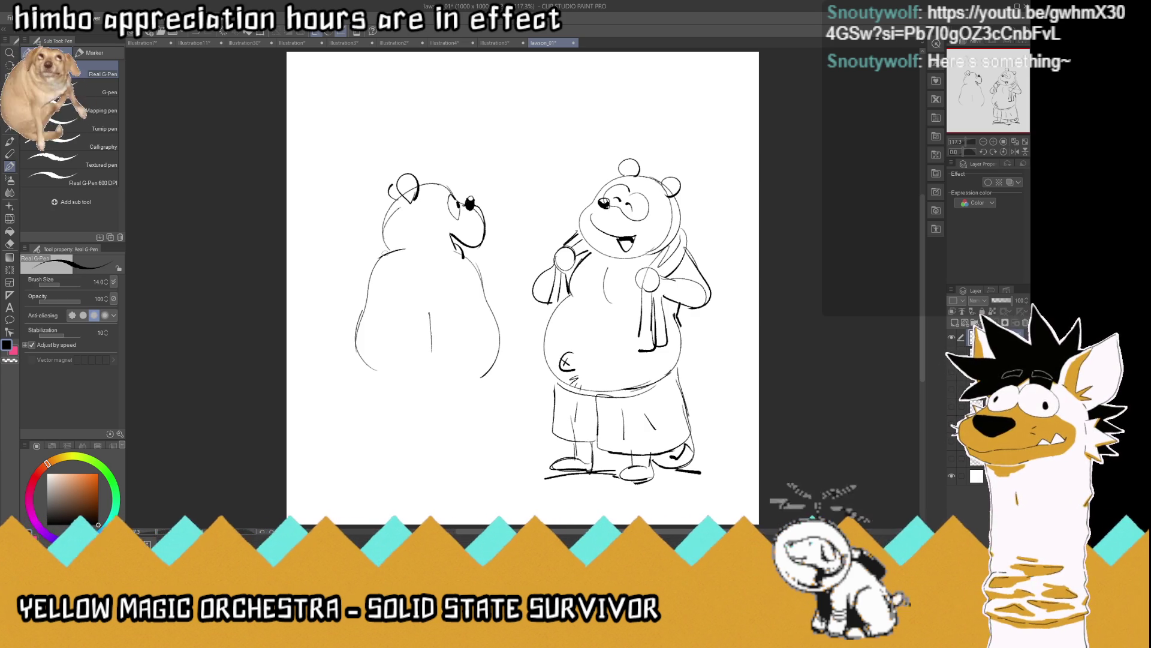
{"action": "mouse_move", "coordinate": [432, 373]}
{"action": "left_mouse_down"}
{"action": "mouse_move", "coordinate": [385, 399]}
{"action": "mouse_move", "coordinate": [455, 393]}
{"action": "mouse_move", "coordinate": [429, 375]}
{"action": "mouse_move", "coordinate": [399, 392]}
{"action": "mouse_move", "coordinate": [427, 391]}
{"action": "left_mouse_up"}
{"action": "key", "text": "ctrl+z"}
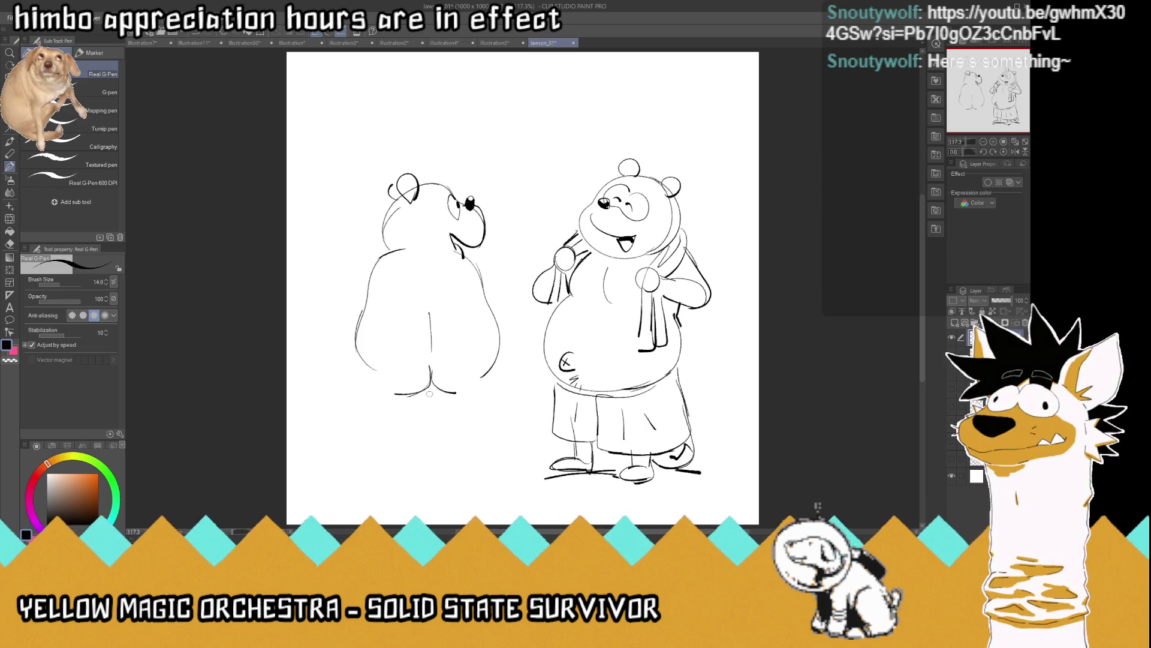
{"action": "mouse_move", "coordinate": [429, 393]}
{"action": "left_mouse_down"}
{"action": "mouse_move", "coordinate": [425, 415]}
{"action": "mouse_move", "coordinate": [384, 419]}
{"action": "left_mouse_up"}
Sketch the back-view bear's right leg and foot, strengthen its outline, then draw the left leg and foot
{"action": "mouse_move", "coordinate": [435, 388]}
{"action": "left_mouse_down"}
{"action": "mouse_move", "coordinate": [445, 412]}
{"action": "mouse_move", "coordinate": [491, 408]}
{"action": "mouse_move", "coordinate": [471, 384]}
{"action": "mouse_move", "coordinate": [496, 377]}
{"action": "mouse_move", "coordinate": [443, 355]}
{"action": "mouse_move", "coordinate": [454, 348]}
{"action": "mouse_move", "coordinate": [423, 354]}
{"action": "left_mouse_up"}
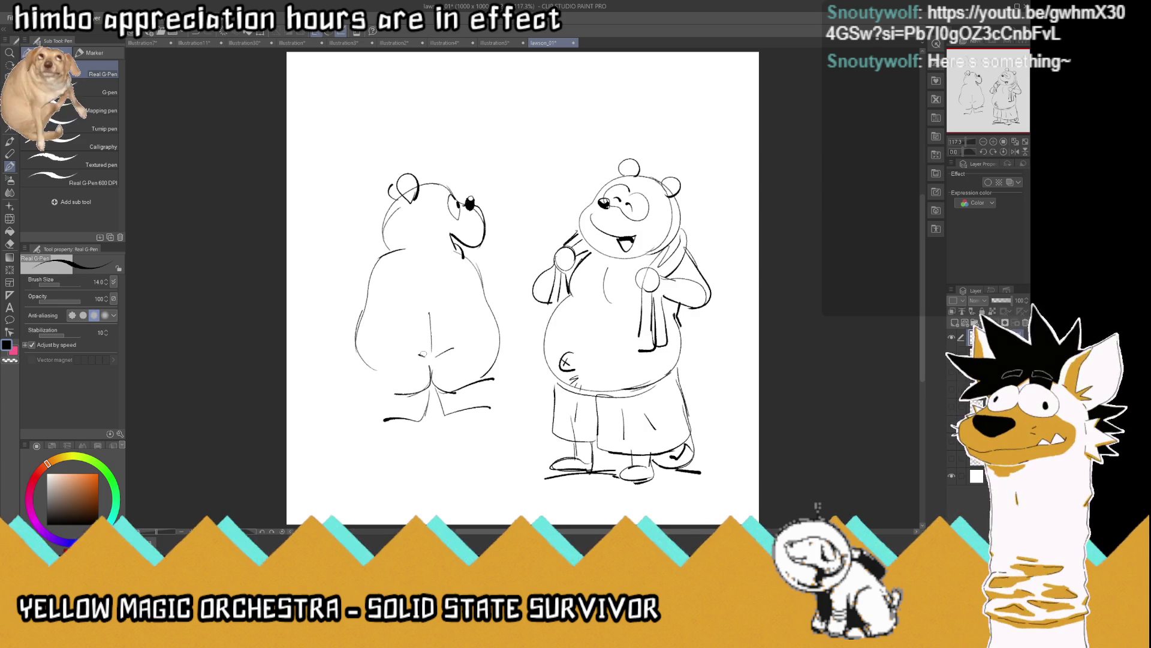
{"action": "left_click_drag", "start_coordinate": [493, 333], "coordinate": [502, 395]}
{"action": "mouse_move", "coordinate": [496, 353]}
{"action": "left_mouse_down"}
{"action": "mouse_move", "coordinate": [503, 410]}
{"action": "mouse_move", "coordinate": [446, 430]}
{"action": "mouse_move", "coordinate": [467, 453]}
{"action": "left_mouse_up"}
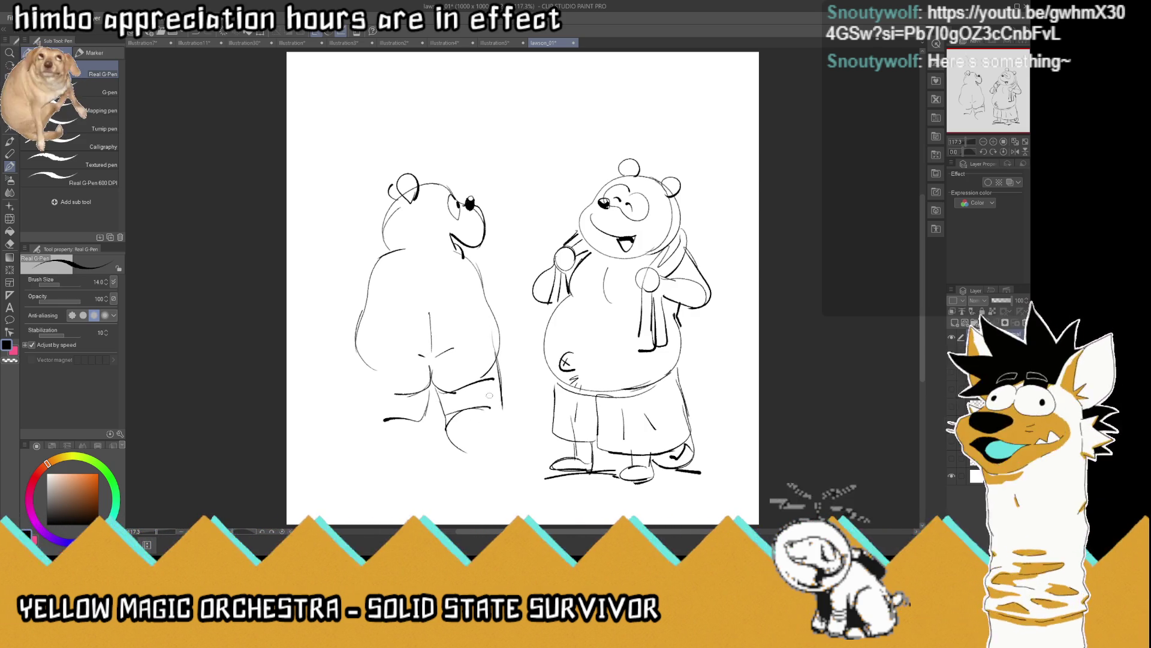
{"action": "mouse_move", "coordinate": [502, 399]}
{"action": "left_mouse_down"}
{"action": "mouse_move", "coordinate": [505, 444]}
{"action": "mouse_move", "coordinate": [474, 458]}
{"action": "mouse_move", "coordinate": [496, 448]}
{"action": "mouse_move", "coordinate": [484, 451]}
{"action": "mouse_move", "coordinate": [505, 460]}
{"action": "left_mouse_up"}
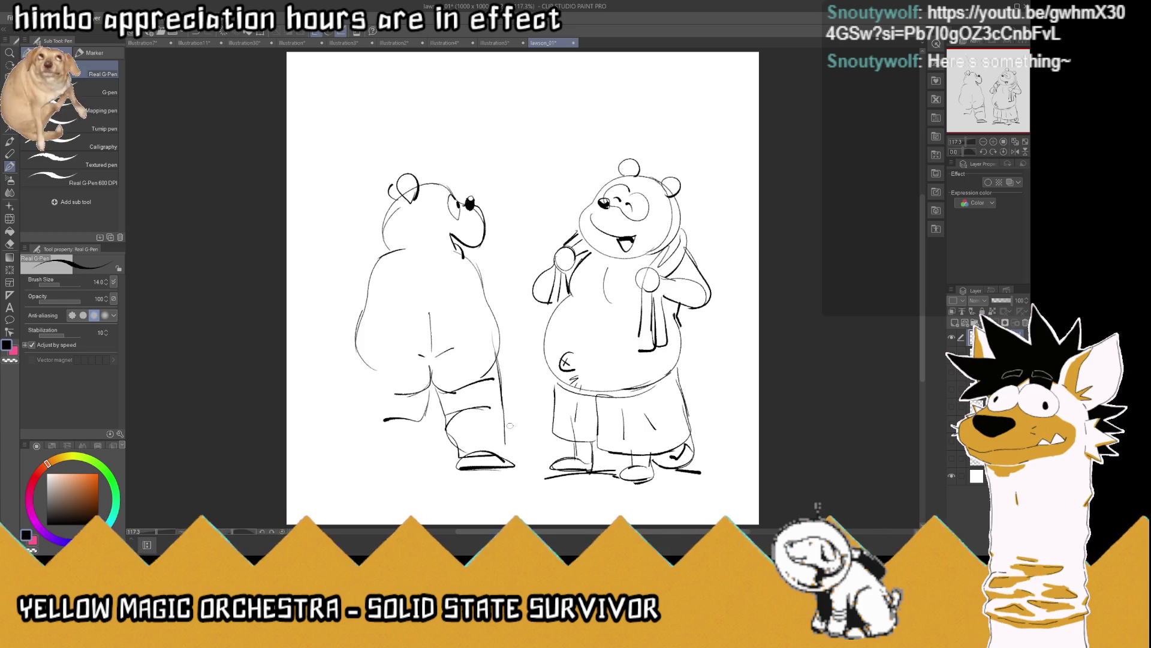
{"action": "left_click_drag", "start_coordinate": [499, 405], "coordinate": [508, 459]}
{"action": "mouse_move", "coordinate": [429, 390]}
{"action": "left_mouse_down"}
{"action": "mouse_move", "coordinate": [420, 451]}
{"action": "mouse_move", "coordinate": [379, 451]}
{"action": "mouse_move", "coordinate": [414, 465]}
{"action": "mouse_move", "coordinate": [367, 423]}
{"action": "mouse_move", "coordinate": [358, 342]}
{"action": "left_mouse_up"}
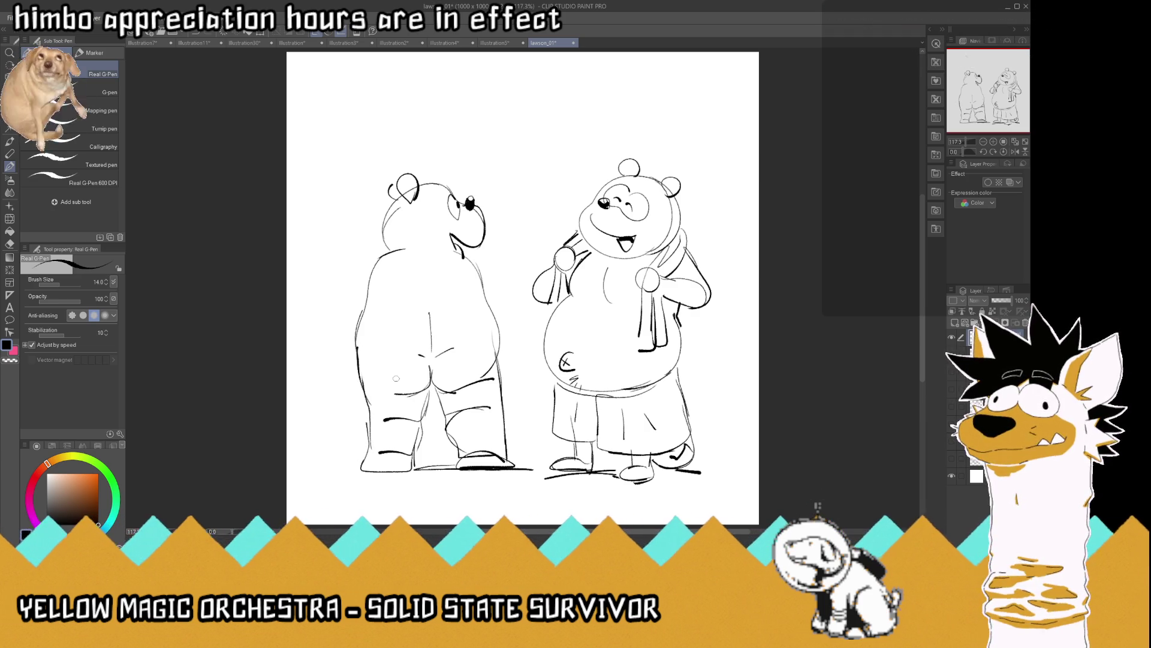
Erase the back-view bear's upper shoulder lines and redraw its right shoulder, arm and side
{"action": "mouse_move", "coordinate": [377, 273]}
{"action": "left_mouse_down"}
{"action": "mouse_move", "coordinate": [468, 267]}
{"action": "mouse_move", "coordinate": [504, 295]}
{"action": "left_mouse_up"}
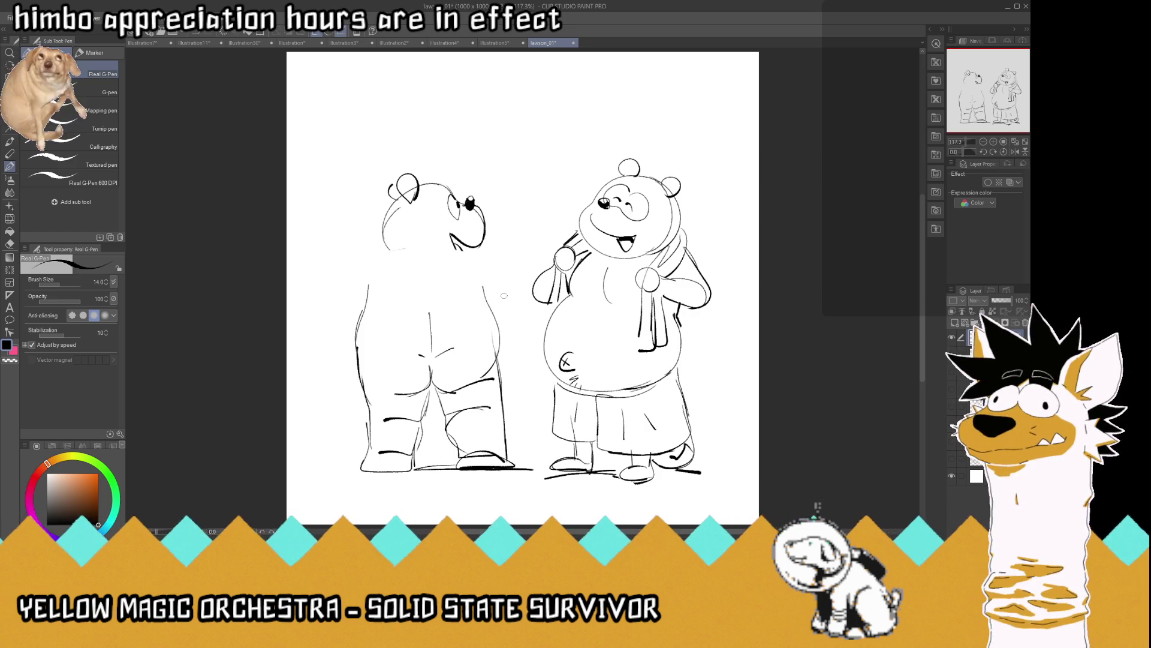
{"action": "mouse_move", "coordinate": [460, 252]}
{"action": "left_mouse_down"}
{"action": "mouse_move", "coordinate": [488, 272]}
{"action": "mouse_move", "coordinate": [510, 321]}
{"action": "mouse_move", "coordinate": [483, 381]}
{"action": "left_mouse_up"}
{"action": "left_click_drag", "start_coordinate": [490, 329], "coordinate": [500, 348]}
{"action": "mouse_move", "coordinate": [475, 296]}
{"action": "left_mouse_down"}
{"action": "mouse_move", "coordinate": [488, 324]}
{"action": "mouse_move", "coordinate": [519, 335]}
{"action": "mouse_move", "coordinate": [507, 373]}
{"action": "left_mouse_up"}
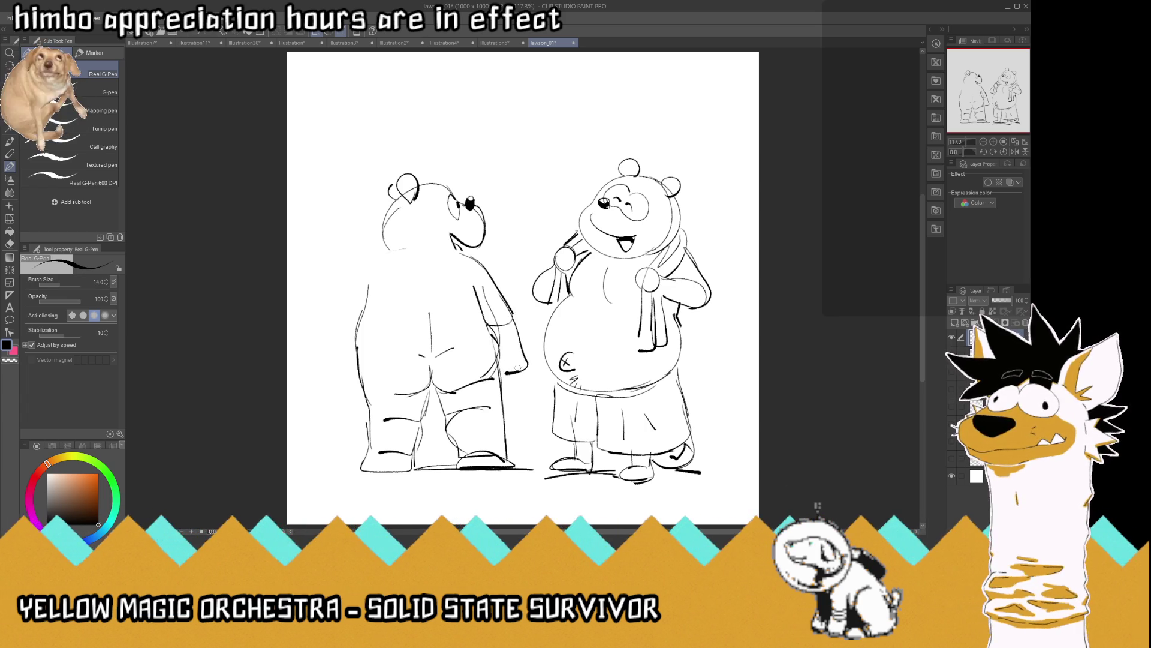
Draw the back-view bear's raised left shoulder and arm with a towel draped over it
{"action": "mouse_move", "coordinate": [353, 253]}
{"action": "left_mouse_down"}
{"action": "mouse_move", "coordinate": [381, 251]}
{"action": "mouse_move", "coordinate": [334, 268]}
{"action": "left_mouse_up"}
{"action": "mouse_move", "coordinate": [366, 303]}
{"action": "left_mouse_down"}
{"action": "mouse_move", "coordinate": [349, 305]}
{"action": "mouse_move", "coordinate": [334, 268]}
{"action": "left_mouse_up"}
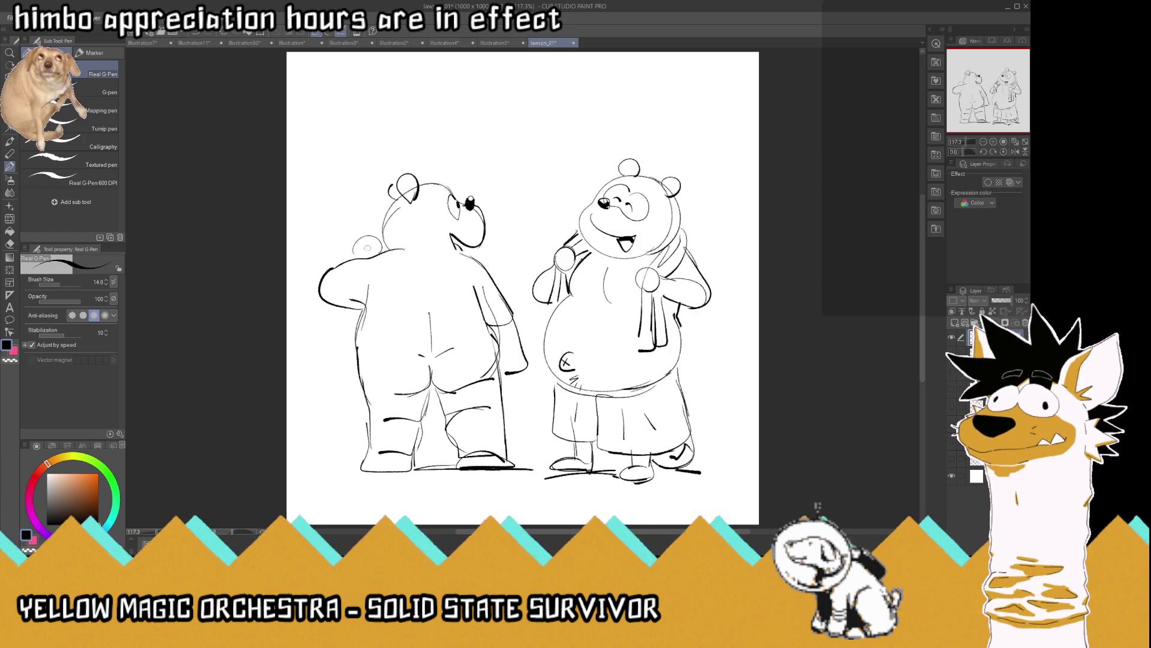
{"action": "left_click_drag", "start_coordinate": [357, 259], "coordinate": [362, 306]}
{"action": "left_click_drag", "start_coordinate": [352, 293], "coordinate": [342, 347]}
{"action": "mouse_move", "coordinate": [378, 261]}
{"action": "left_mouse_down"}
{"action": "mouse_move", "coordinate": [385, 330]}
{"action": "mouse_move", "coordinate": [357, 361]}
{"action": "left_mouse_up"}
{"action": "mouse_move", "coordinate": [352, 252]}
{"action": "left_mouse_down"}
{"action": "mouse_move", "coordinate": [366, 236]}
{"action": "mouse_move", "coordinate": [384, 252]}
{"action": "left_mouse_up"}
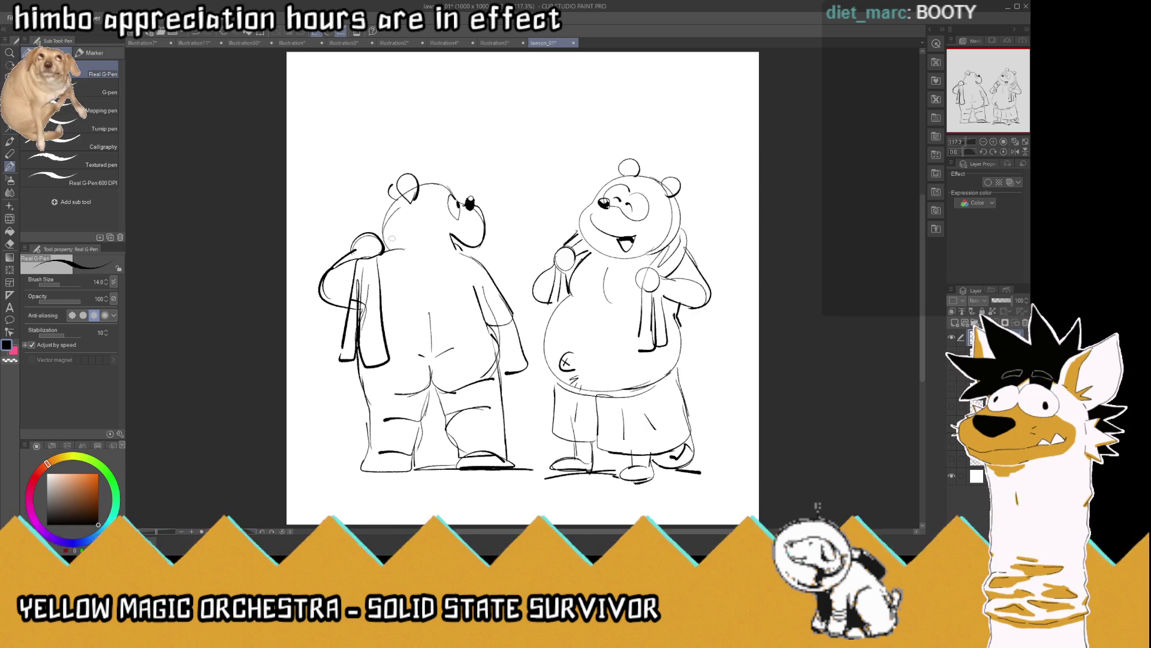
Refine the back-view bear's head, neck and rear curves, then erase the smiling bear's feet and shorts bottom
{"action": "left_click_drag", "start_coordinate": [400, 200], "coordinate": [377, 221]}
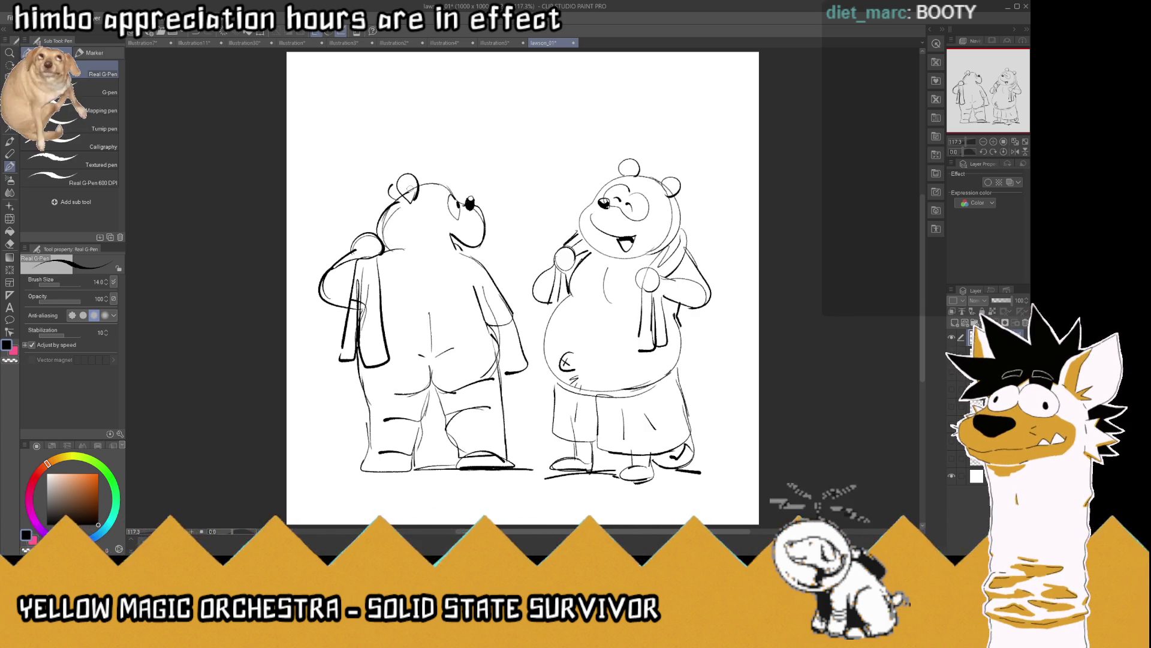
{"action": "left_click_drag", "start_coordinate": [448, 253], "coordinate": [461, 253]}
{"action": "mouse_move", "coordinate": [375, 263]}
{"action": "left_mouse_down"}
{"action": "mouse_move", "coordinate": [387, 255]}
{"action": "mouse_move", "coordinate": [430, 311]}
{"action": "left_mouse_up"}
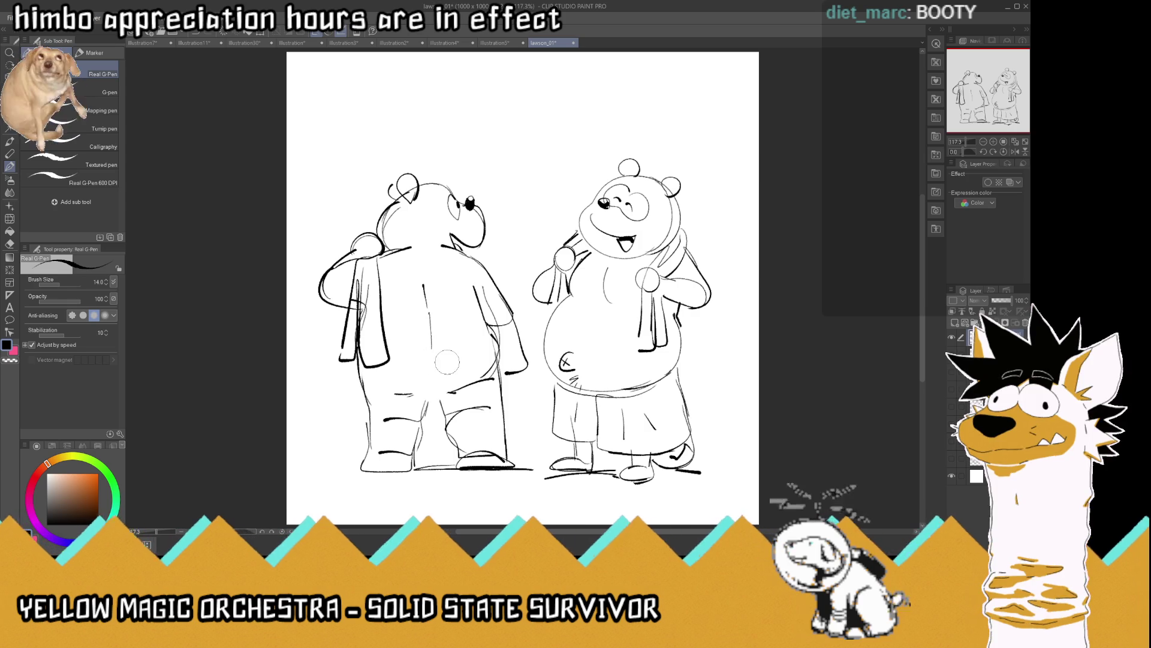
{"action": "mouse_move", "coordinate": [453, 395]}
{"action": "left_mouse_down"}
{"action": "mouse_move", "coordinate": [446, 384]}
{"action": "mouse_move", "coordinate": [405, 394]}
{"action": "mouse_move", "coordinate": [422, 418]}
{"action": "mouse_move", "coordinate": [446, 408]}
{"action": "left_mouse_up"}
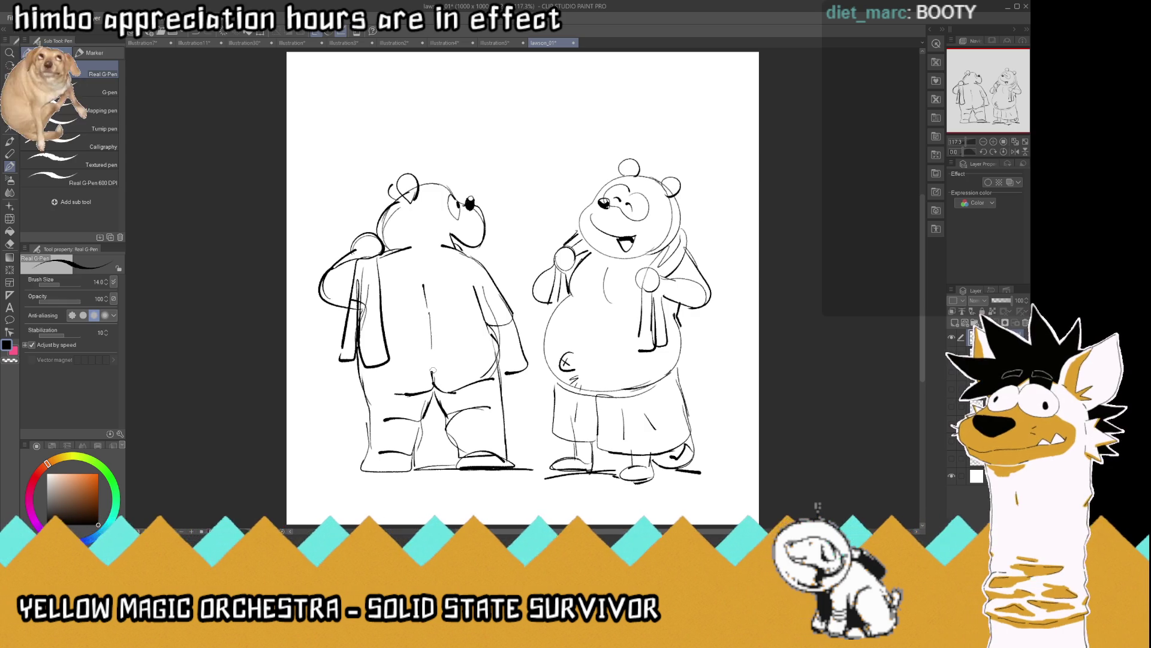
{"action": "mouse_move", "coordinate": [554, 467]}
{"action": "left_mouse_down"}
{"action": "mouse_move", "coordinate": [605, 453]}
{"action": "mouse_move", "coordinate": [576, 446]}
{"action": "mouse_move", "coordinate": [632, 481]}
{"action": "mouse_move", "coordinate": [658, 419]}
{"action": "mouse_move", "coordinate": [674, 435]}
{"action": "mouse_move", "coordinate": [596, 457]}
{"action": "mouse_move", "coordinate": [615, 450]}
{"action": "left_mouse_up"}
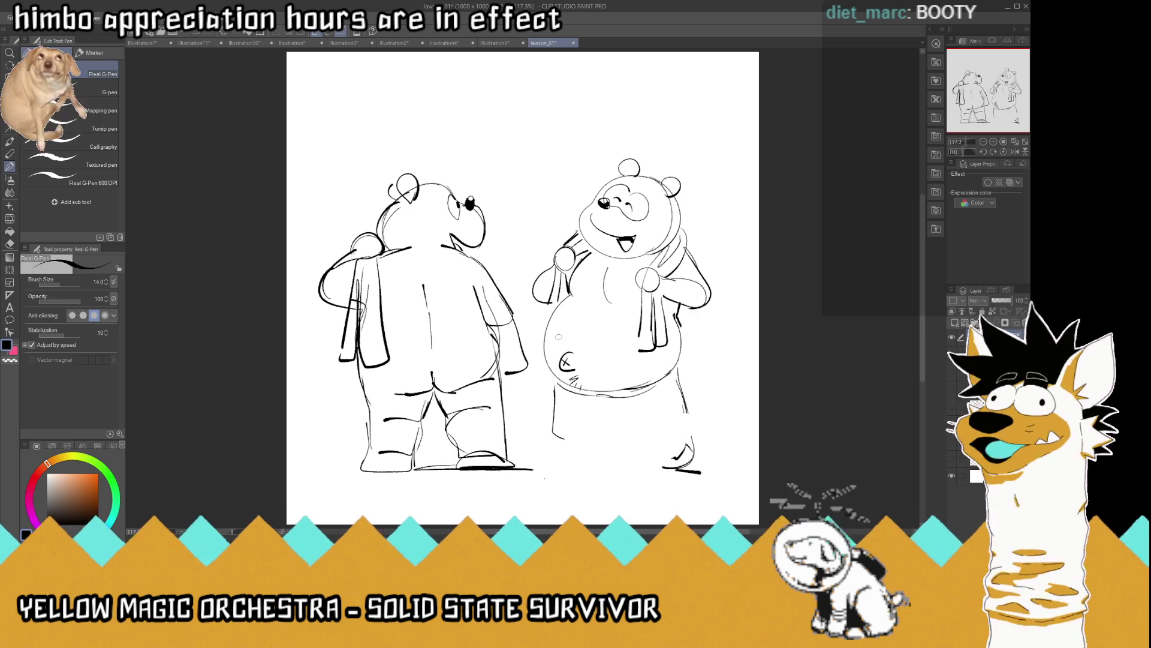
Redraw the smiling bear's shorts lower edge, feet with toes, and a ground line beneath them
{"action": "mouse_move", "coordinate": [602, 402]}
{"action": "left_mouse_down"}
{"action": "mouse_move", "coordinate": [615, 430]}
{"action": "mouse_move", "coordinate": [670, 428]}
{"action": "left_mouse_up"}
{"action": "mouse_move", "coordinate": [672, 377]}
{"action": "left_mouse_down"}
{"action": "mouse_move", "coordinate": [672, 429]}
{"action": "mouse_move", "coordinate": [620, 459]}
{"action": "mouse_move", "coordinate": [671, 460]}
{"action": "left_mouse_up"}
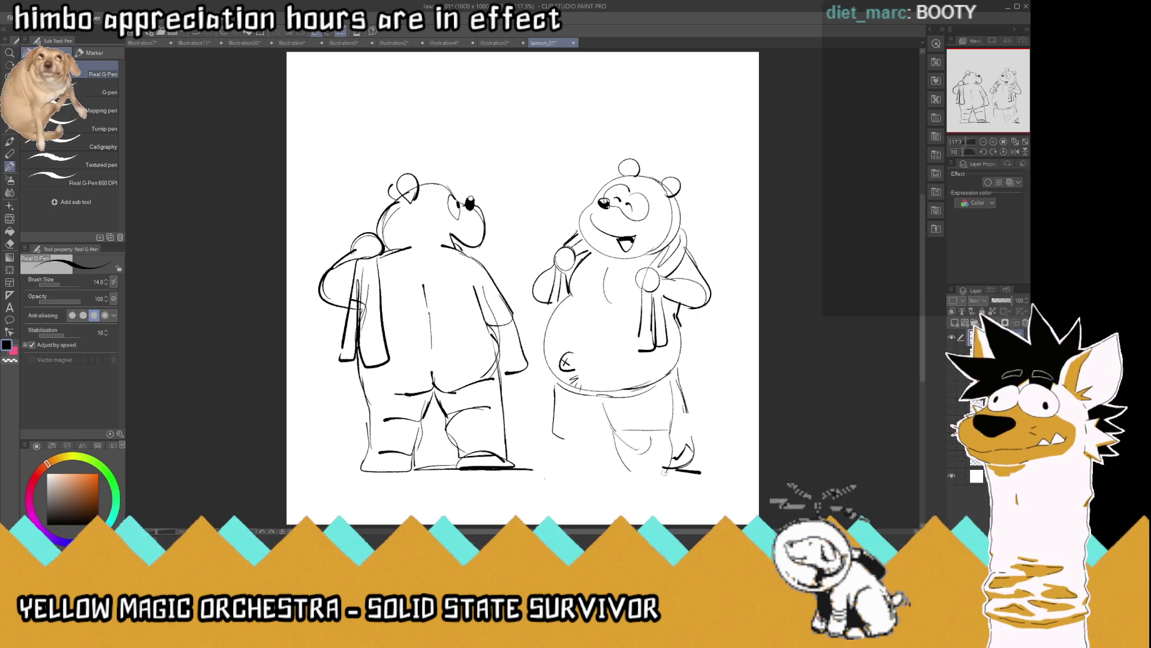
{"action": "left_click_drag", "start_coordinate": [602, 479], "coordinate": [662, 467]}
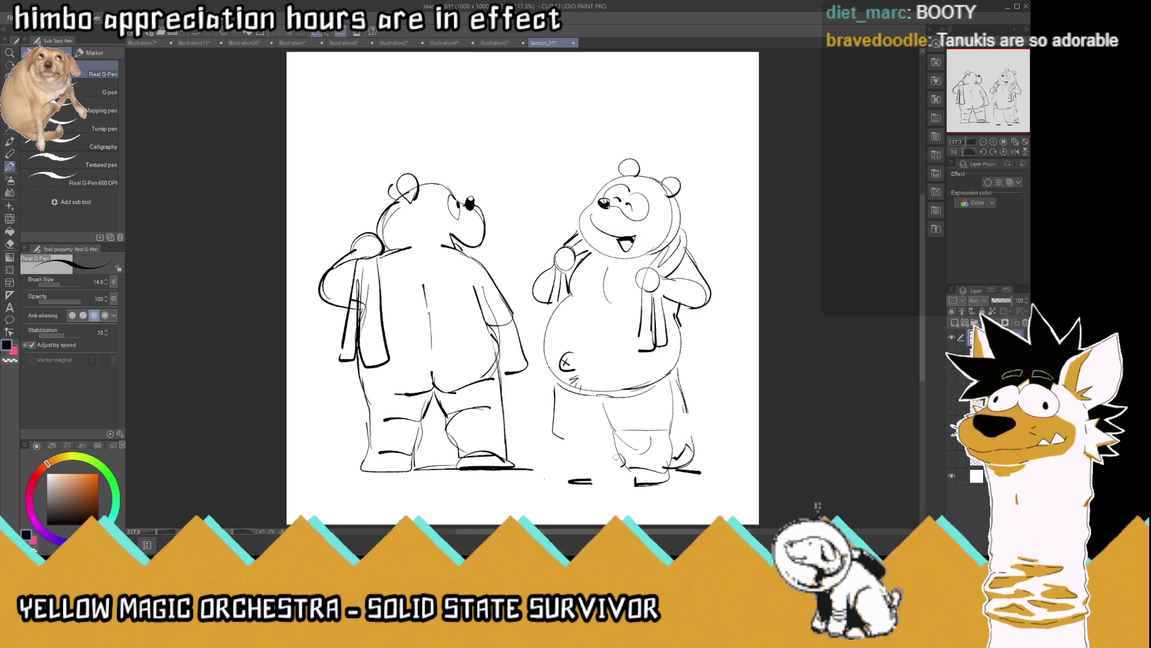
{"action": "left_click_drag", "start_coordinate": [618, 456], "coordinate": [634, 483]}
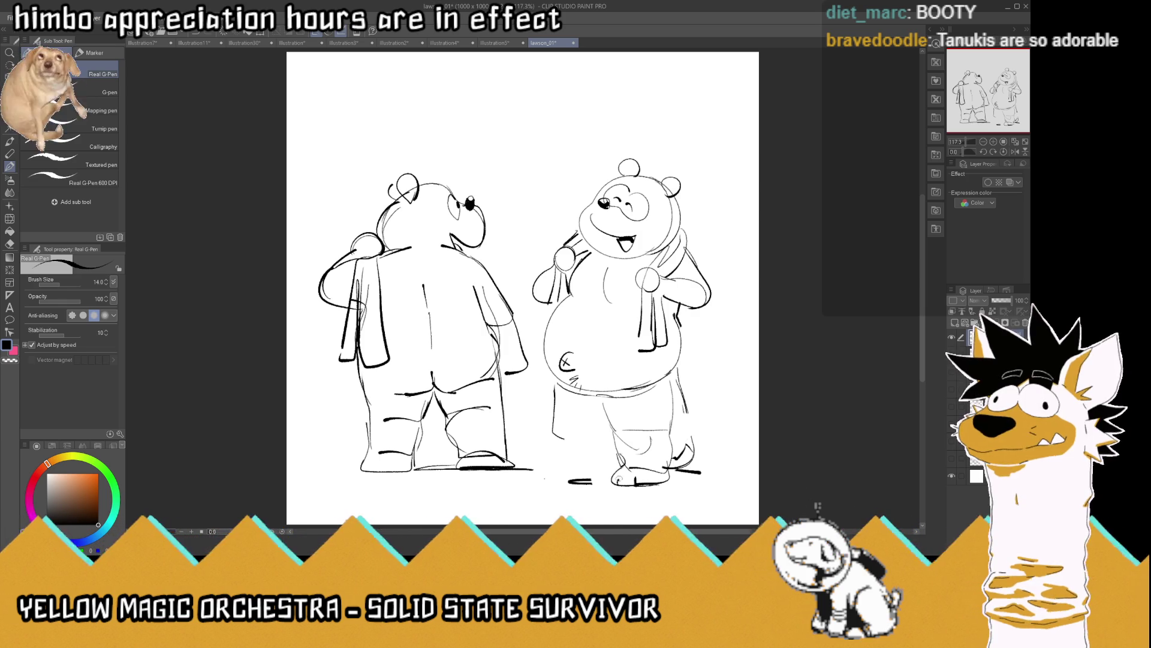
{"action": "mouse_move", "coordinate": [559, 484]}
{"action": "left_mouse_down"}
{"action": "mouse_move", "coordinate": [611, 481]}
{"action": "mouse_move", "coordinate": [566, 474]}
{"action": "mouse_move", "coordinate": [579, 459]}
{"action": "mouse_move", "coordinate": [566, 399]}
{"action": "left_mouse_up"}
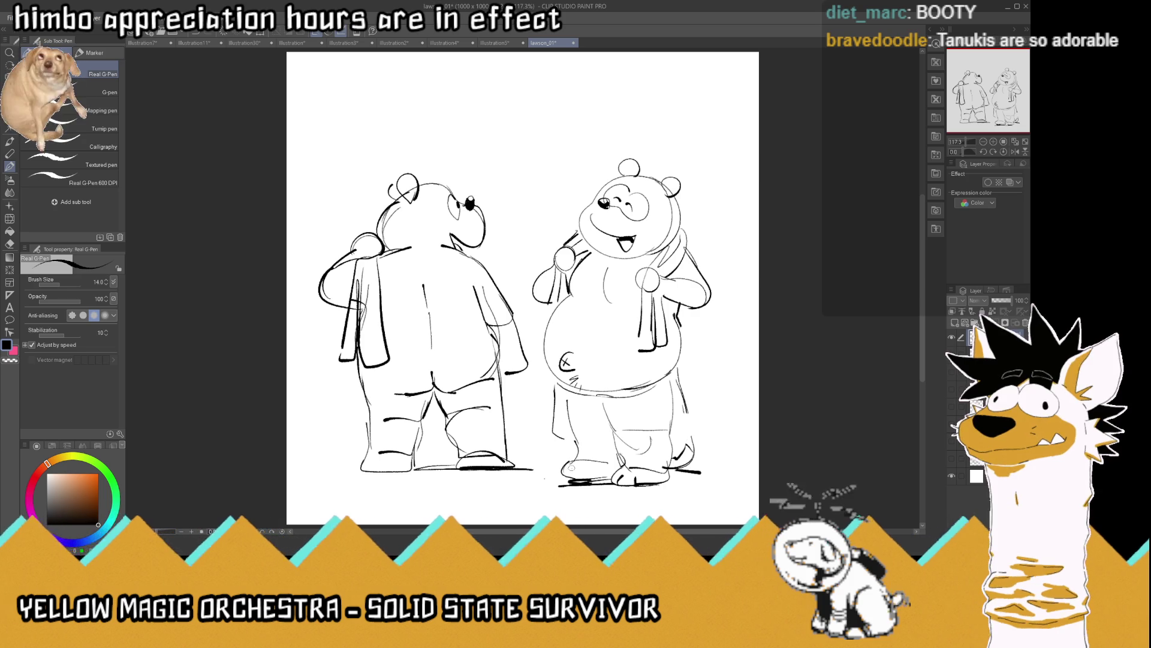
{"action": "left_click_drag", "start_coordinate": [565, 474], "coordinate": [597, 466]}
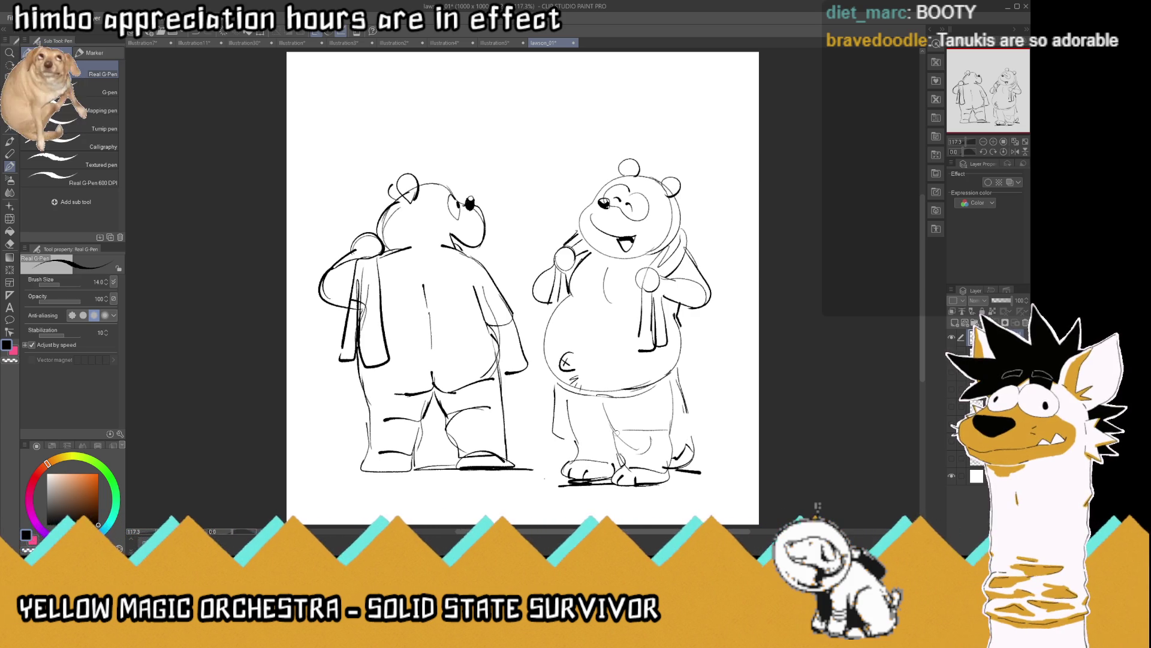
Erase the faint leg line and redraw the right leg, shorts hem, fold lines and belly line
{"action": "left_click_drag", "start_coordinate": [660, 430], "coordinate": [633, 429]}
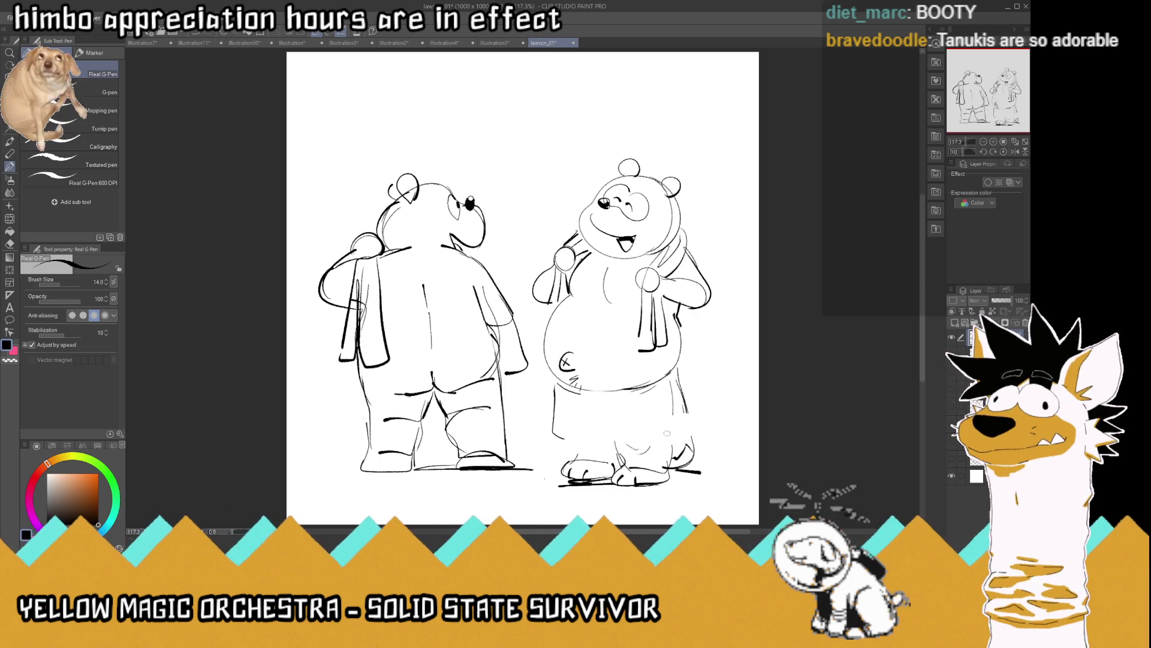
{"action": "mouse_move", "coordinate": [684, 397]}
{"action": "left_mouse_down"}
{"action": "mouse_move", "coordinate": [687, 442]}
{"action": "mouse_move", "coordinate": [594, 447]}
{"action": "mouse_move", "coordinate": [569, 420]}
{"action": "mouse_move", "coordinate": [569, 393]}
{"action": "left_mouse_up"}
{"action": "mouse_move", "coordinate": [594, 439]}
{"action": "left_mouse_down"}
{"action": "mouse_move", "coordinate": [592, 401]}
{"action": "mouse_move", "coordinate": [688, 447]}
{"action": "mouse_move", "coordinate": [581, 451]}
{"action": "left_mouse_up"}
{"action": "left_click_drag", "start_coordinate": [678, 372], "coordinate": [574, 406]}
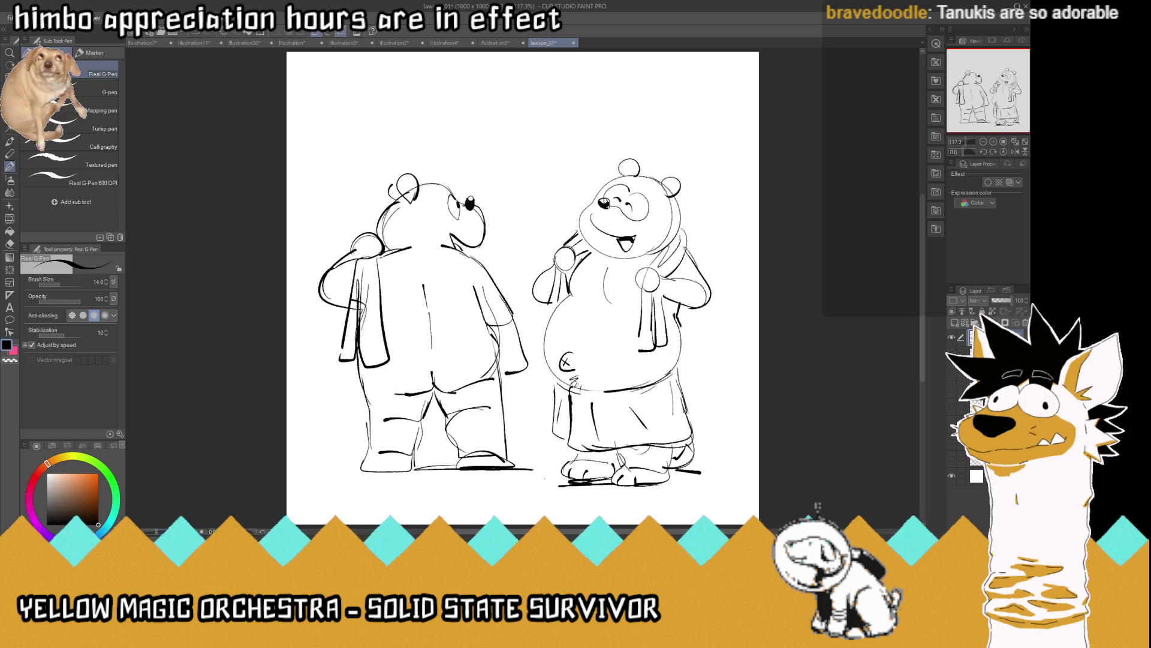
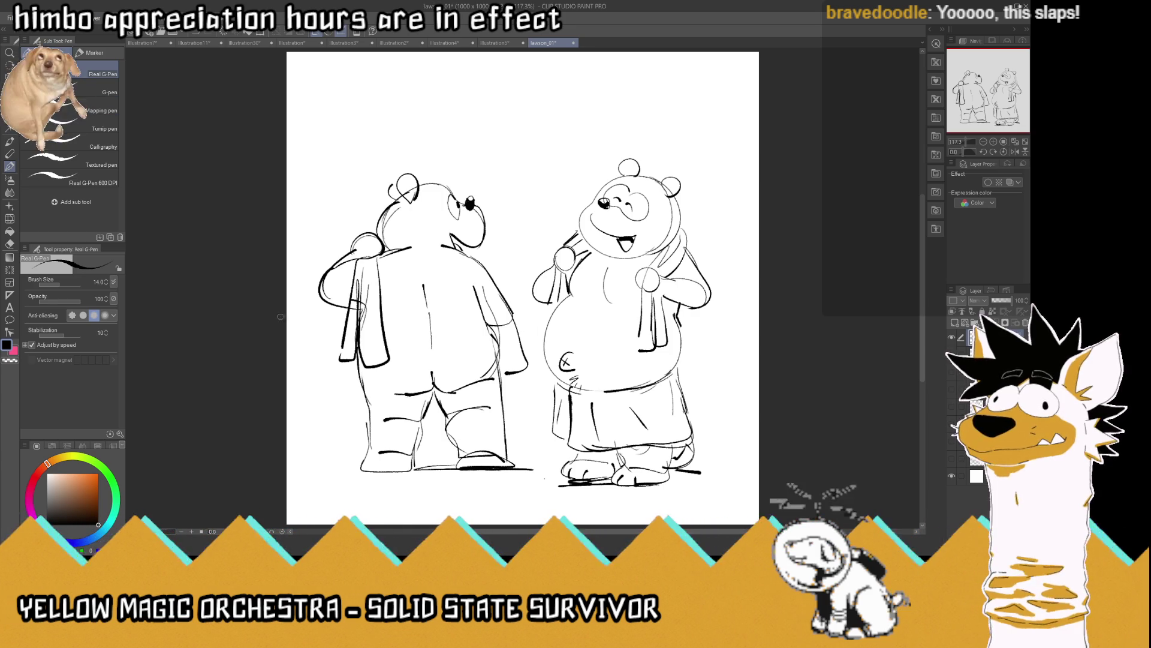
Lasso-select the left bear and try nudging it, then revert and deselect
{"action": "key", "text": "m"}
{"action": "mouse_move", "coordinate": [411, 122]}
{"action": "left_mouse_down"}
{"action": "mouse_move", "coordinate": [513, 269]}
{"action": "mouse_move", "coordinate": [540, 420]}
{"action": "mouse_move", "coordinate": [420, 504]}
{"action": "mouse_move", "coordinate": [318, 135]}
{"action": "mouse_move", "coordinate": [384, 129]}
{"action": "left_mouse_up"}
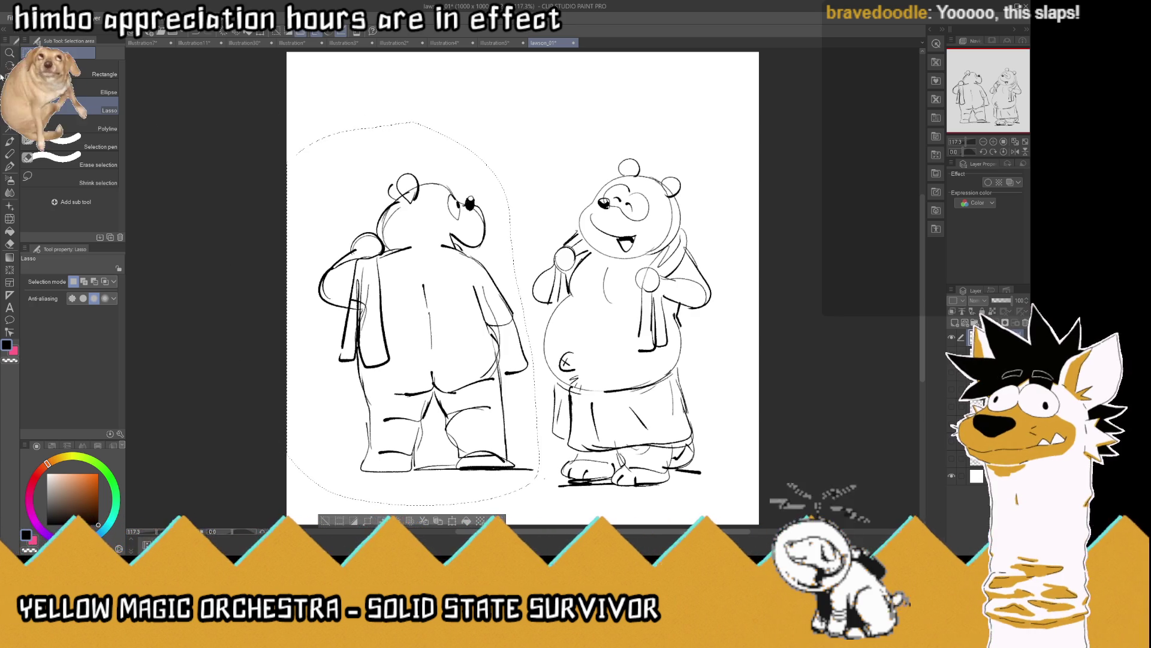
{"action": "key", "text": "k"}
{"action": "left_click_drag", "start_coordinate": [423, 238], "coordinate": [416, 256]}
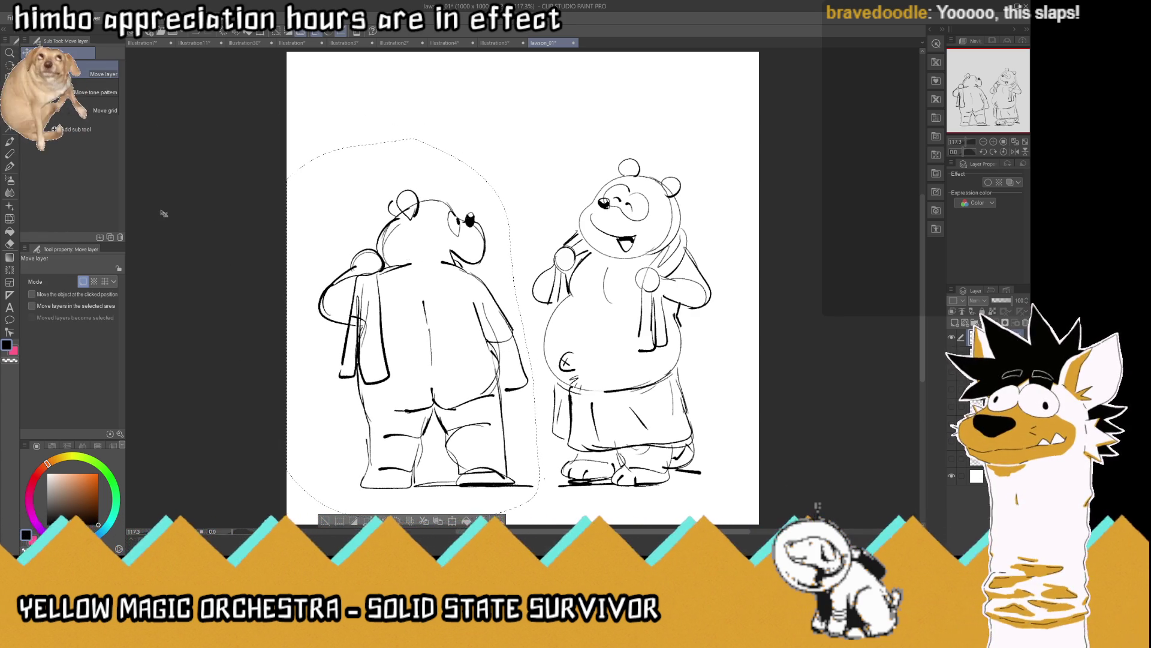
{"action": "key", "text": "l"}
{"action": "key", "text": "ctrl+d"}
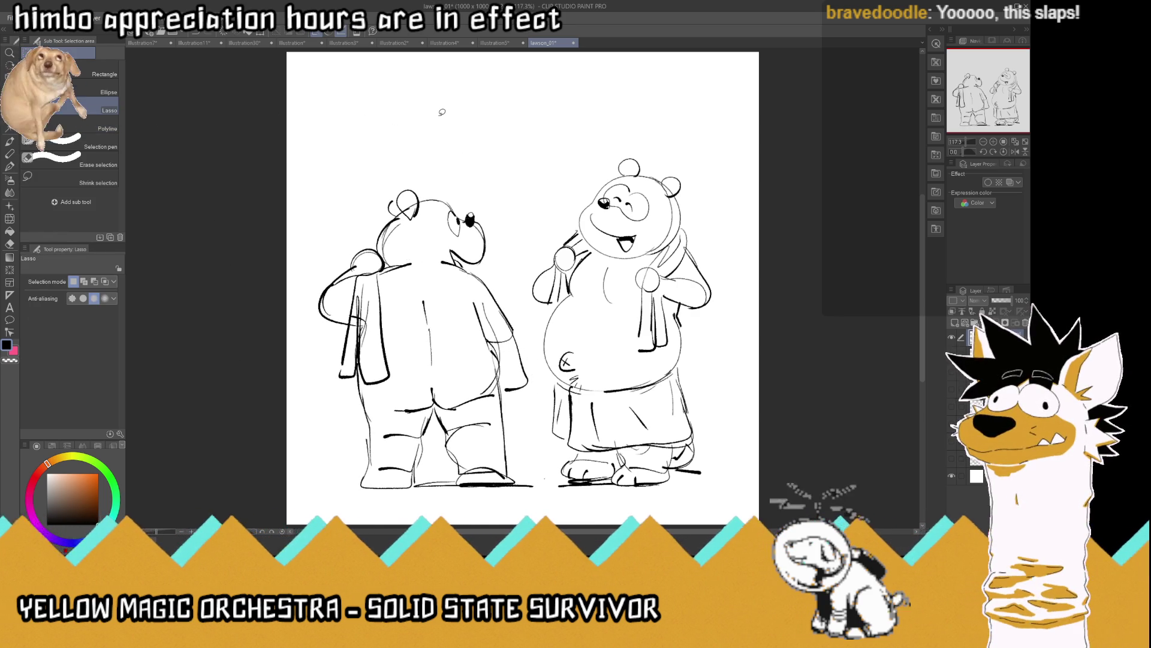
Reselect the left bear, lower it slightly on the page, and deselect it
{"action": "key", "text": "p"}
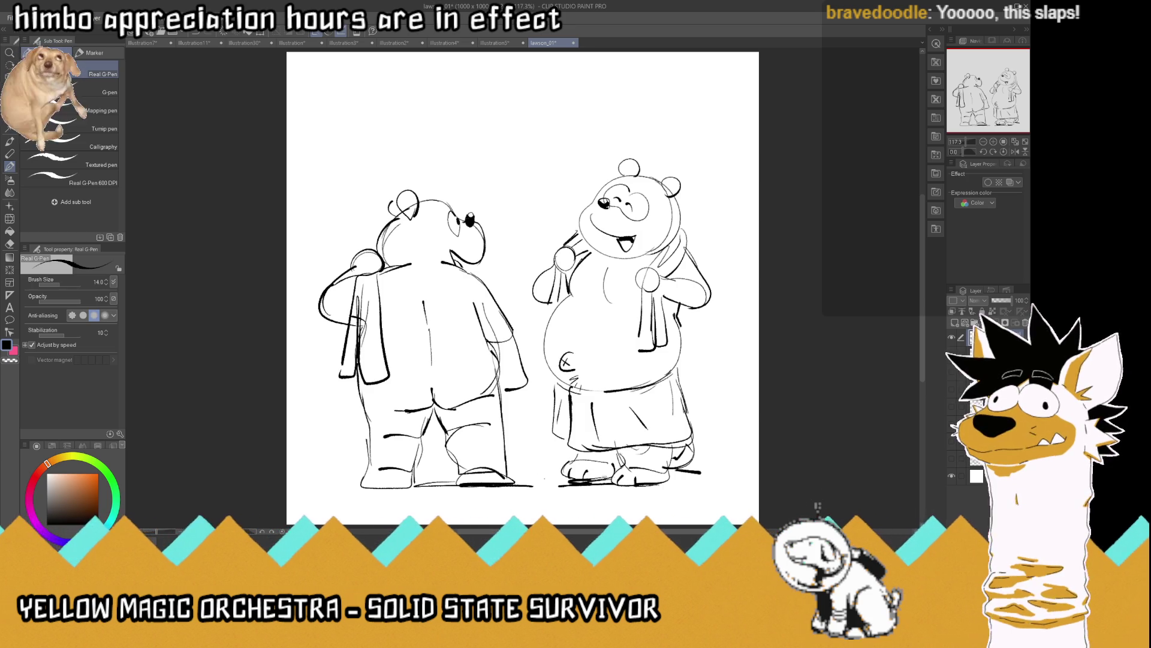
{"action": "mouse_move", "coordinate": [291, 156]}
{"action": "left_mouse_down"}
{"action": "mouse_move", "coordinate": [420, 123]}
{"action": "mouse_move", "coordinate": [288, 456]}
{"action": "left_mouse_up"}
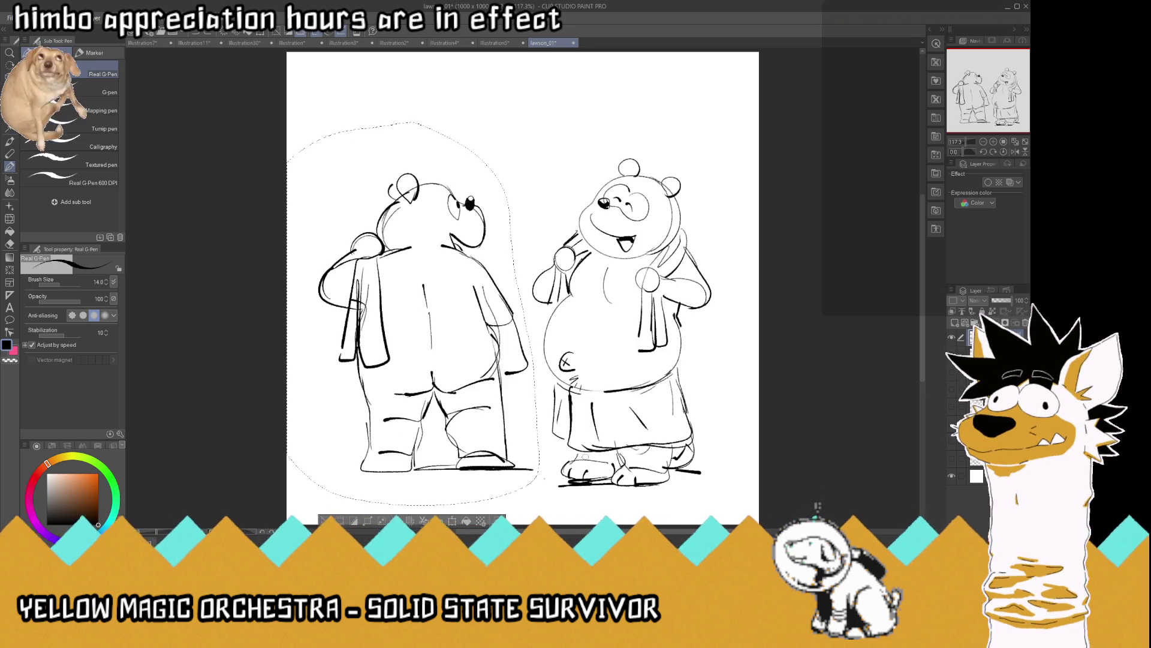
{"action": "key", "text": "k"}
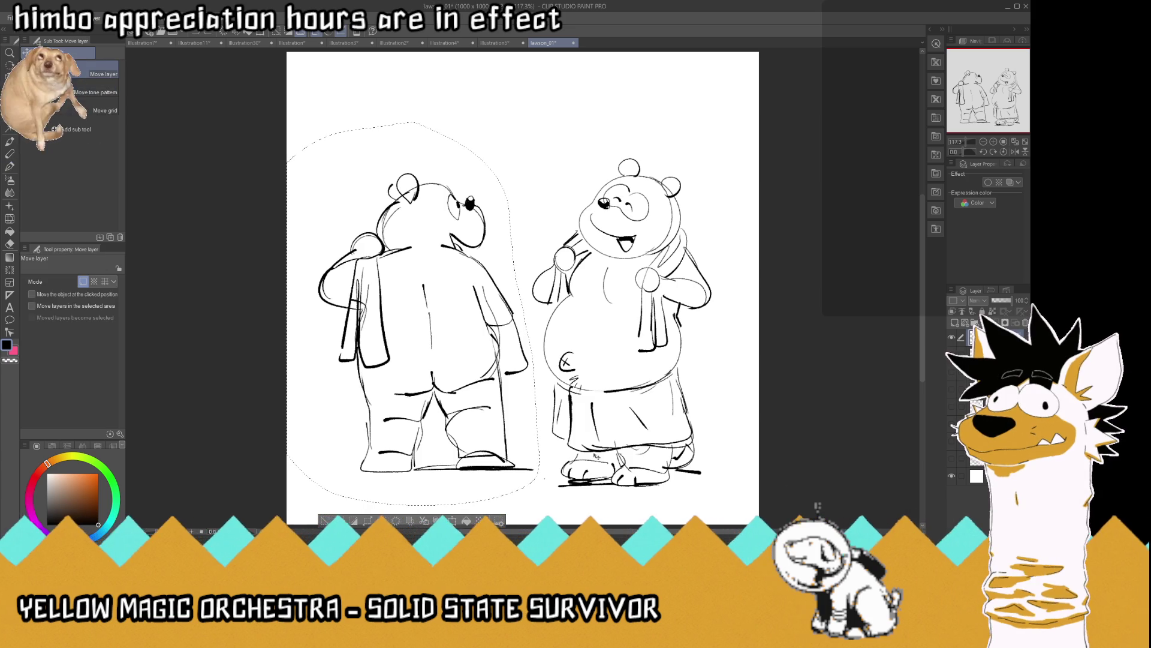
{"action": "left_click_drag", "start_coordinate": [526, 464], "coordinate": [522, 477]}
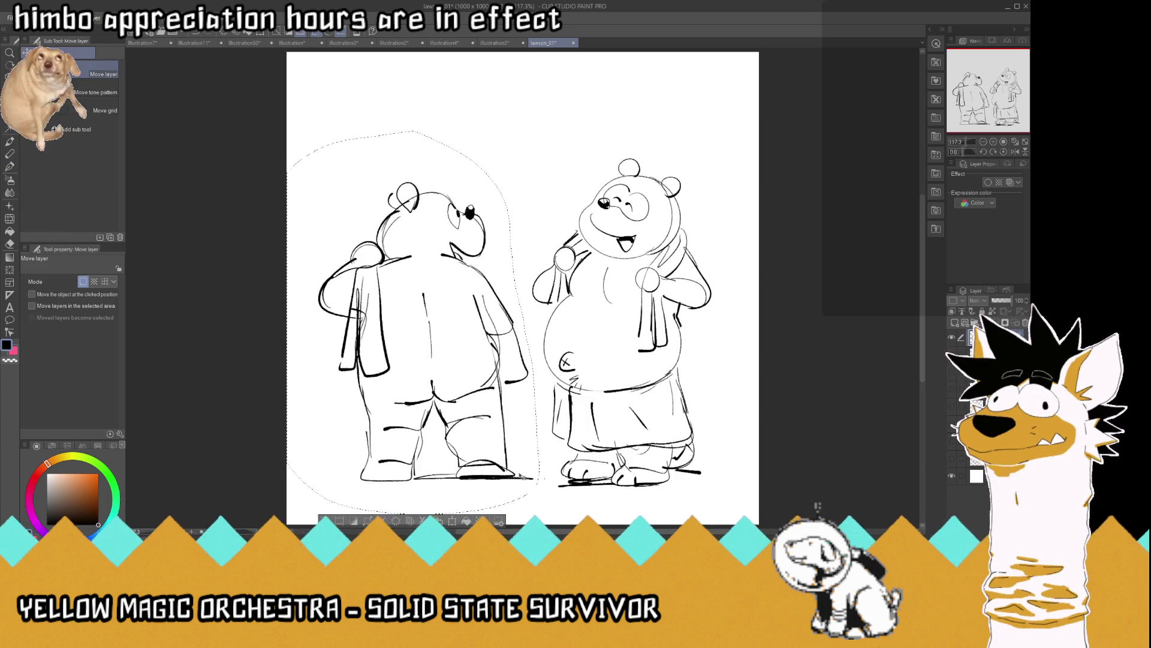
{"action": "key", "text": "m"}
{"action": "key", "text": "ctrl+d"}
Erase the ground line under the left bear's feet
{"action": "key", "text": "e"}
{"action": "left_click_drag", "start_coordinate": [533, 478], "coordinate": [523, 474]}
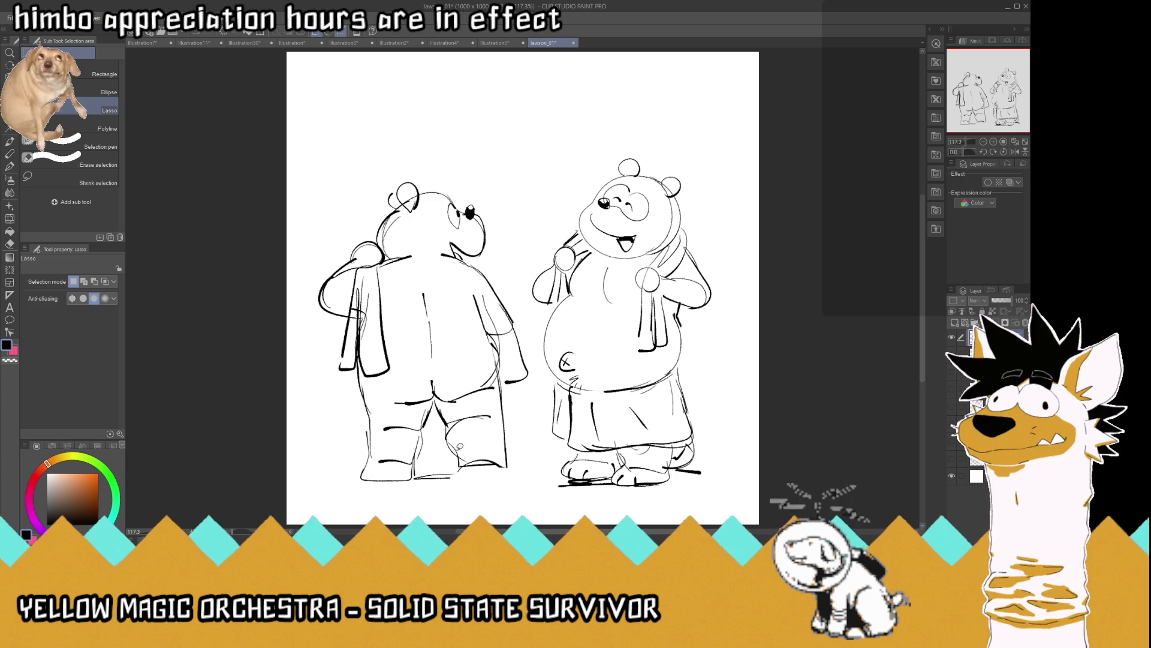
{"action": "left_click", "coordinate": [9, 166]}
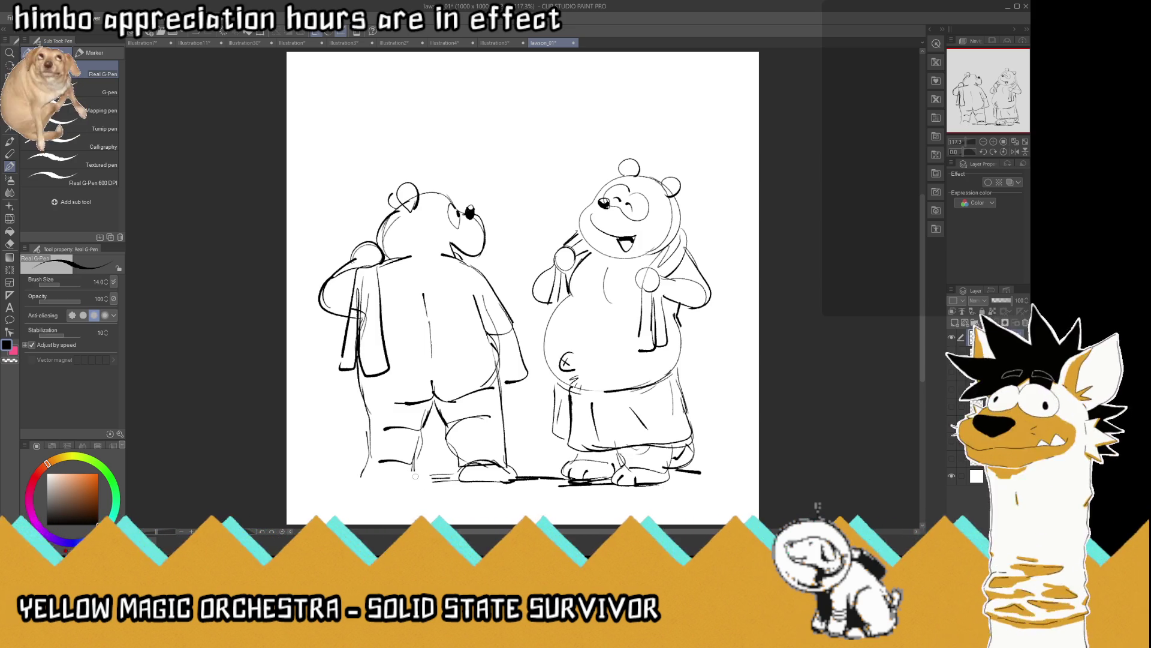
Touch up the left bear's leg, draw a ground shadow under both bears, save, and start a new canvas
{"action": "left_click_drag", "start_coordinate": [421, 442], "coordinate": [416, 461]}
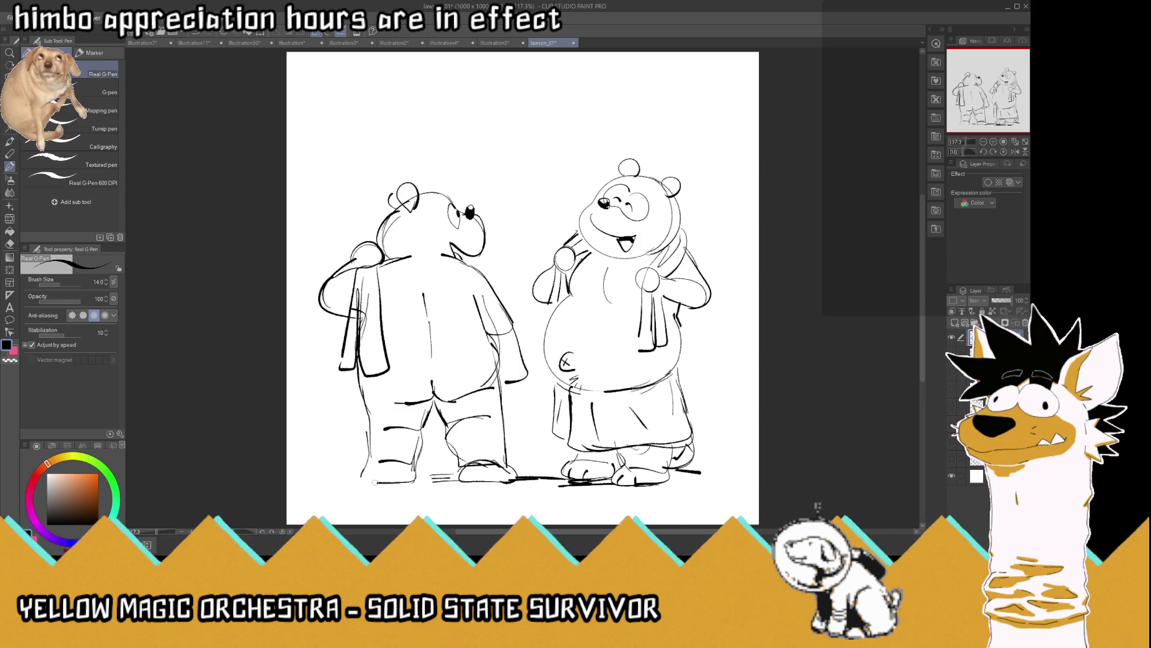
{"action": "left_click_drag", "start_coordinate": [332, 483], "coordinate": [372, 480]}
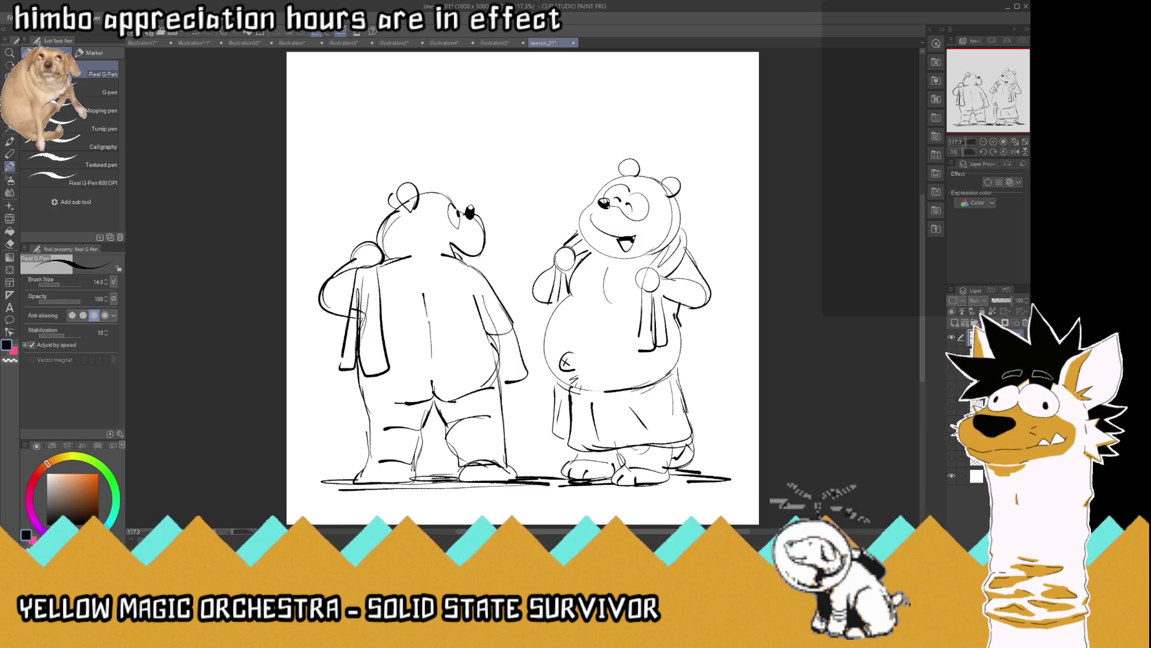
{"action": "key", "text": "ctrl+s"}
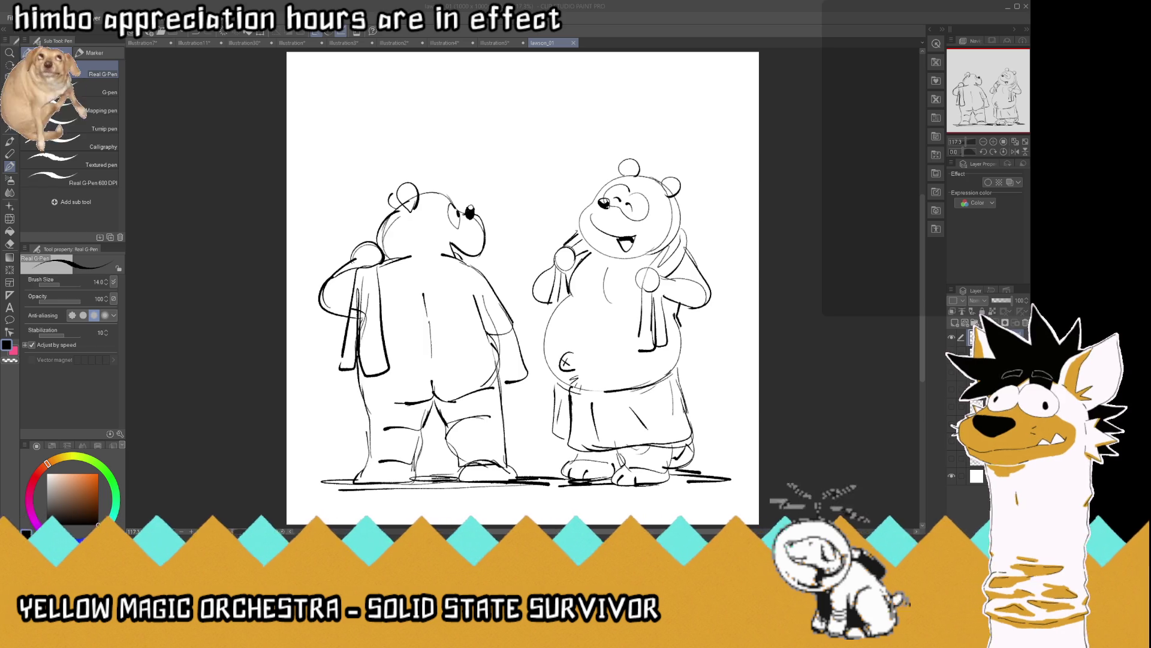
{"action": "left_click", "coordinate": [611, 15]}
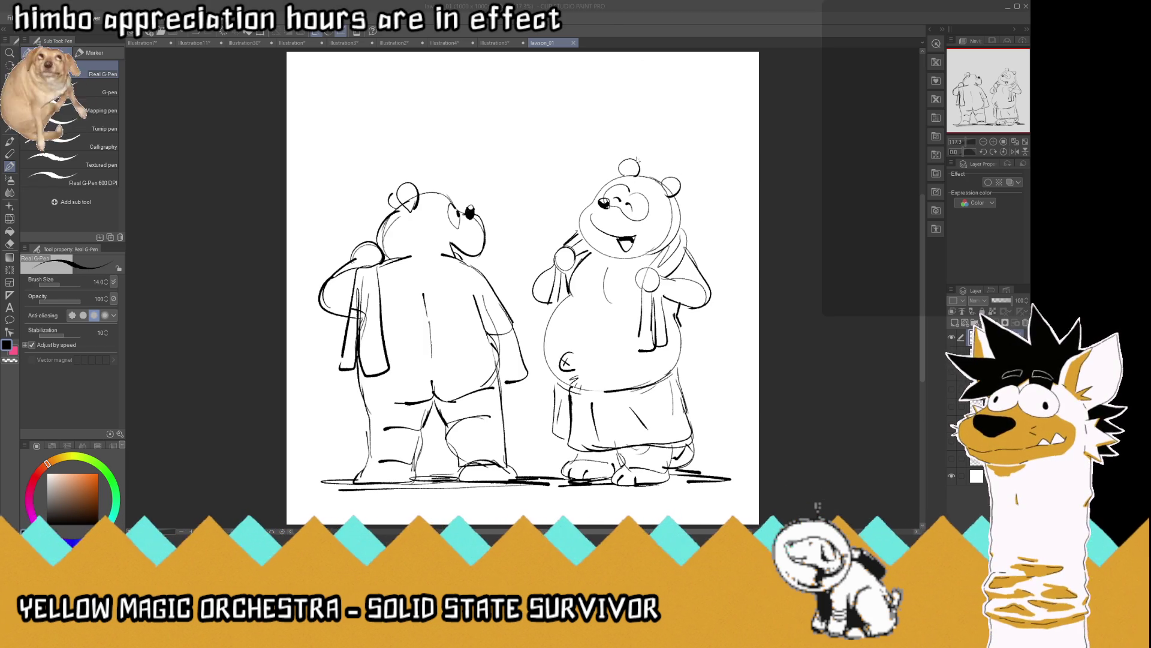
{"action": "key", "text": "Return"}
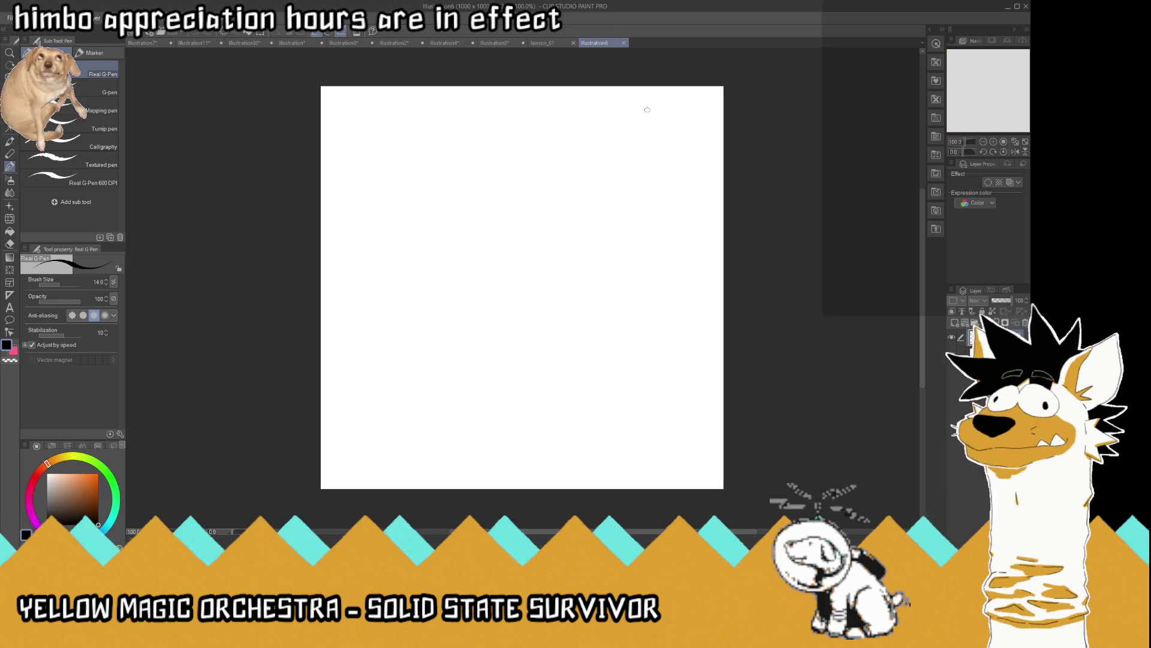
Fit the canvas to the window and sketch the dog's snout, nostril, eyebrows and pointed ears
{"action": "left_click", "coordinate": [1014, 142]}
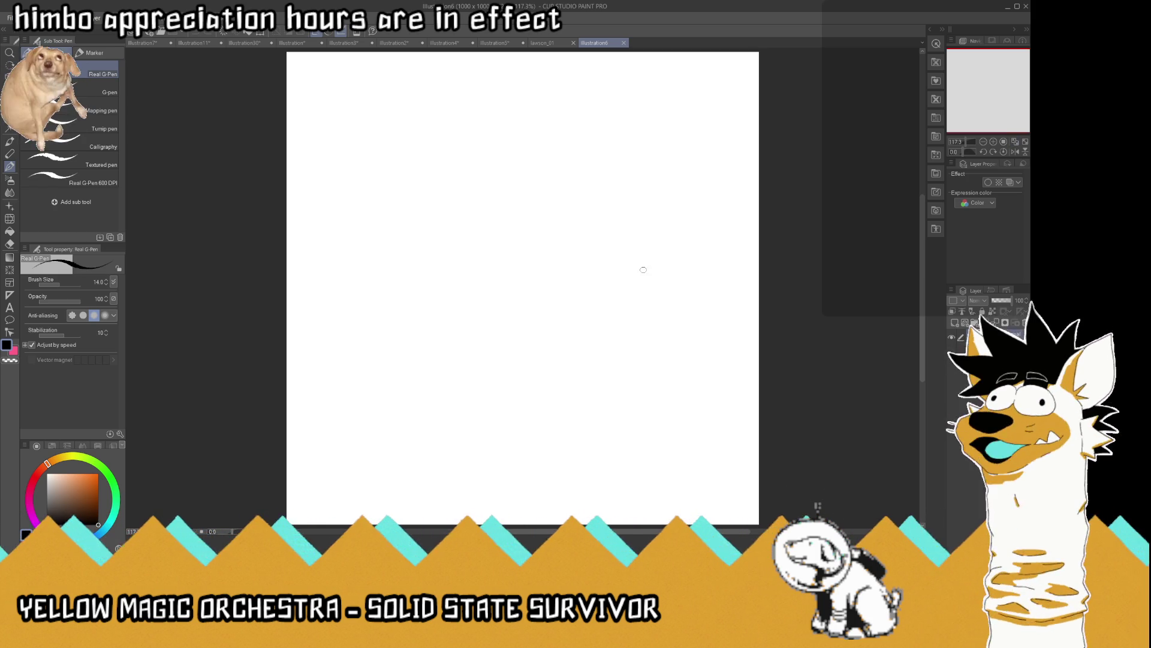
{"action": "mouse_move", "coordinate": [603, 278]}
{"action": "left_mouse_down"}
{"action": "mouse_move", "coordinate": [561, 279]}
{"action": "mouse_move", "coordinate": [548, 246]}
{"action": "mouse_move", "coordinate": [606, 221]}
{"action": "mouse_move", "coordinate": [662, 225]}
{"action": "mouse_move", "coordinate": [607, 209]}
{"action": "mouse_move", "coordinate": [647, 201]}
{"action": "mouse_move", "coordinate": [689, 223]}
{"action": "mouse_move", "coordinate": [707, 270]}
{"action": "mouse_move", "coordinate": [604, 278]}
{"action": "mouse_move", "coordinate": [668, 266]}
{"action": "mouse_move", "coordinate": [666, 278]}
{"action": "left_mouse_up"}
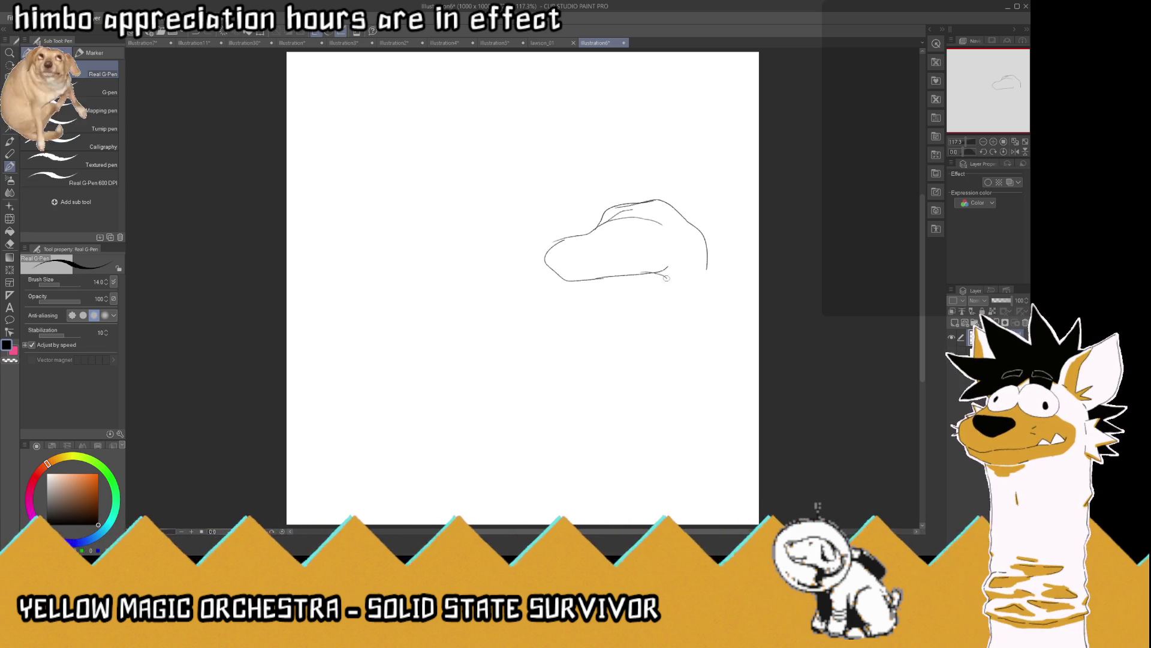
{"action": "mouse_move", "coordinate": [577, 233]}
{"action": "left_mouse_down"}
{"action": "mouse_move", "coordinate": [558, 237]}
{"action": "mouse_move", "coordinate": [621, 237]}
{"action": "mouse_move", "coordinate": [658, 220]}
{"action": "mouse_move", "coordinate": [646, 246]}
{"action": "mouse_move", "coordinate": [599, 227]}
{"action": "mouse_move", "coordinate": [638, 232]}
{"action": "mouse_move", "coordinate": [665, 216]}
{"action": "left_mouse_up"}
{"action": "mouse_move", "coordinate": [592, 207]}
{"action": "left_mouse_down"}
{"action": "mouse_move", "coordinate": [614, 207]}
{"action": "mouse_move", "coordinate": [609, 191]}
{"action": "mouse_move", "coordinate": [645, 195]}
{"action": "left_mouse_up"}
{"action": "mouse_move", "coordinate": [706, 235]}
{"action": "left_mouse_down"}
{"action": "mouse_move", "coordinate": [698, 223]}
{"action": "mouse_move", "coordinate": [715, 194]}
{"action": "mouse_move", "coordinate": [713, 238]}
{"action": "left_mouse_up"}
{"action": "mouse_move", "coordinate": [665, 200]}
{"action": "left_mouse_down"}
{"action": "mouse_move", "coordinate": [657, 180]}
{"action": "mouse_move", "coordinate": [654, 197]}
{"action": "left_mouse_up"}
{"action": "left_click_drag", "start_coordinate": [641, 183], "coordinate": [649, 191]}
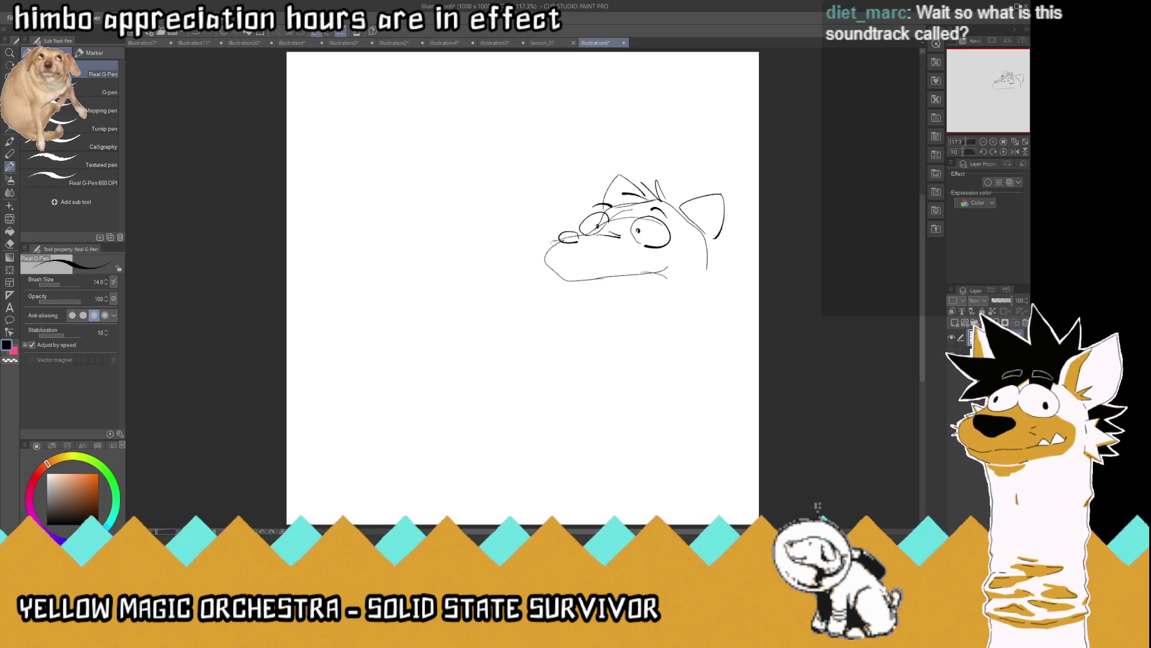
Add whiskers, an inked nose, a thicker right ear base and the mouth and jaw line
{"action": "left_click_drag", "start_coordinate": [539, 247], "coordinate": [529, 250]}
{"action": "mouse_move", "coordinate": [538, 259]}
{"action": "left_mouse_down"}
{"action": "mouse_move", "coordinate": [594, 265]}
{"action": "mouse_move", "coordinate": [605, 255]}
{"action": "mouse_move", "coordinate": [672, 284]}
{"action": "left_mouse_up"}
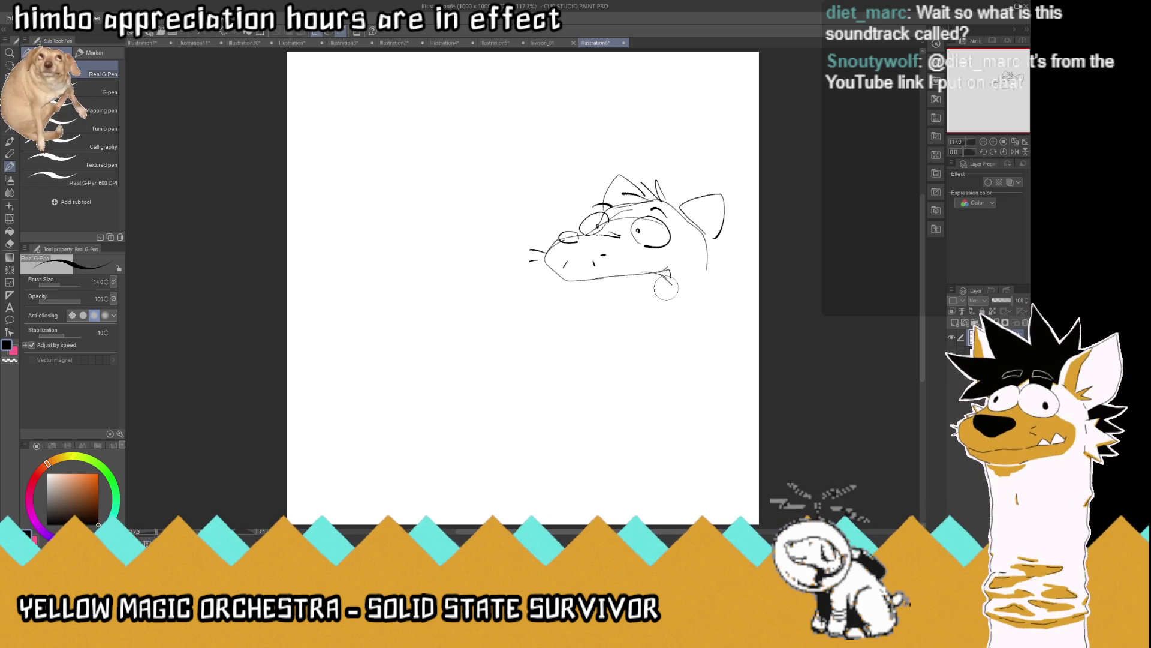
{"action": "key", "text": "ctrl+z"}
{"action": "key", "text": "ctrl+z"}
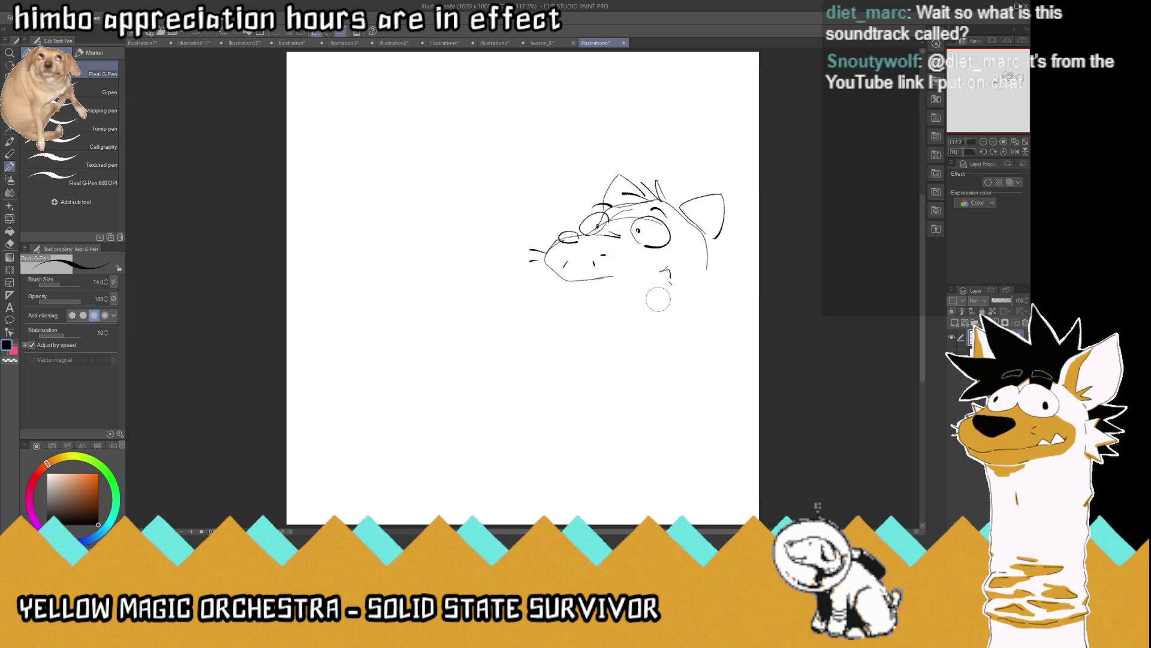
{"action": "left_click_drag", "start_coordinate": [559, 235], "coordinate": [584, 235]}
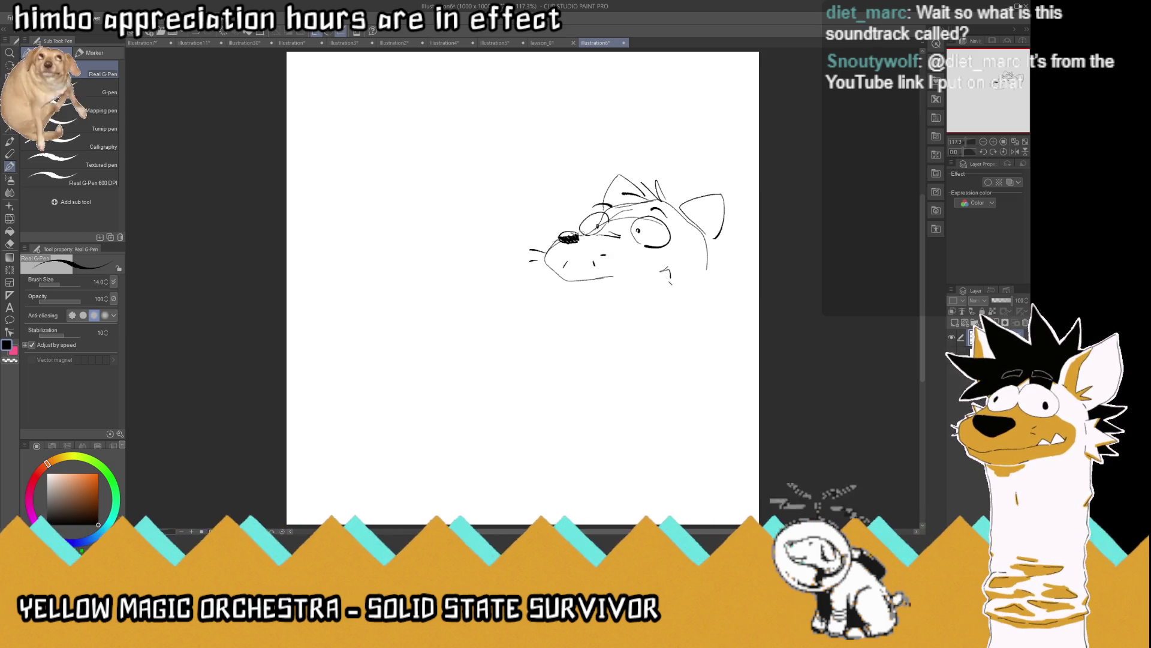
{"action": "mouse_move", "coordinate": [719, 237]}
{"action": "left_mouse_down"}
{"action": "mouse_move", "coordinate": [714, 283]}
{"action": "mouse_move", "coordinate": [707, 251]}
{"action": "mouse_move", "coordinate": [722, 246]}
{"action": "mouse_move", "coordinate": [726, 285]}
{"action": "mouse_move", "coordinate": [709, 292]}
{"action": "mouse_move", "coordinate": [709, 269]}
{"action": "left_mouse_up"}
{"action": "mouse_move", "coordinate": [612, 275]}
{"action": "left_mouse_down"}
{"action": "mouse_move", "coordinate": [636, 271]}
{"action": "mouse_move", "coordinate": [658, 294]}
{"action": "mouse_move", "coordinate": [654, 305]}
{"action": "mouse_move", "coordinate": [540, 298]}
{"action": "mouse_move", "coordinate": [546, 270]}
{"action": "left_mouse_up"}
{"action": "mouse_move", "coordinate": [628, 273]}
{"action": "left_mouse_down"}
{"action": "mouse_move", "coordinate": [616, 282]}
{"action": "mouse_move", "coordinate": [653, 266]}
{"action": "mouse_move", "coordinate": [711, 305]}
{"action": "mouse_move", "coordinate": [709, 345]}
{"action": "left_mouse_up"}
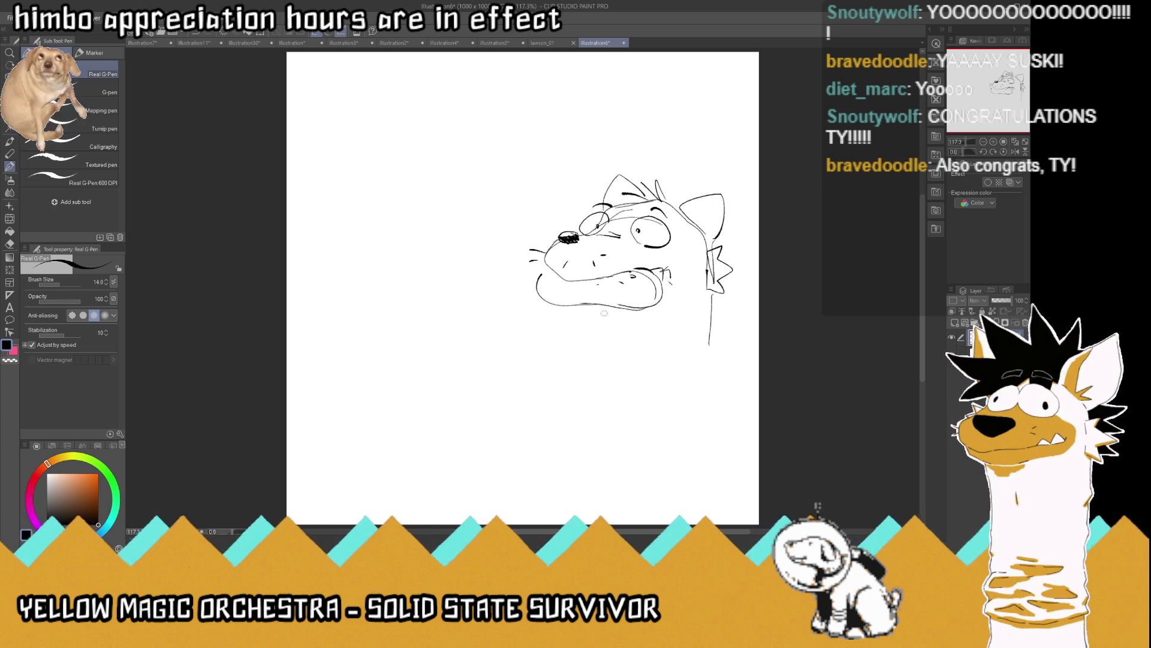
Redraw the dog's lower jaw with fold lines beneath it and a thicker chin
{"action": "mouse_move", "coordinate": [625, 310]}
{"action": "left_mouse_down"}
{"action": "mouse_move", "coordinate": [576, 322]}
{"action": "mouse_move", "coordinate": [534, 300]}
{"action": "left_mouse_up"}
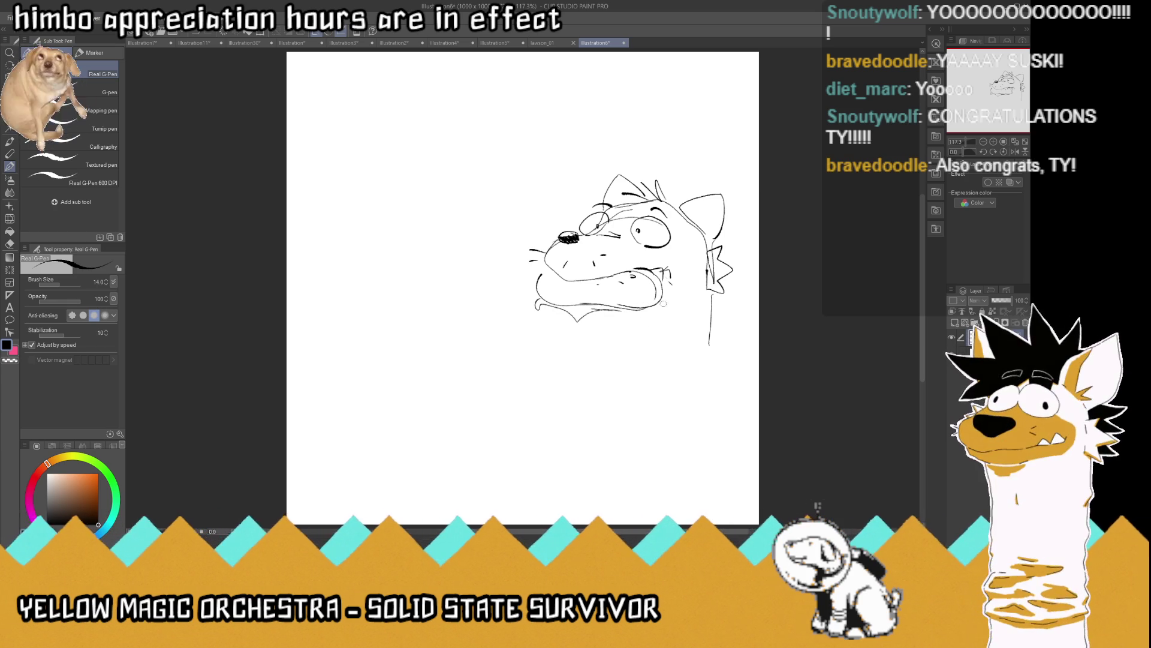
{"action": "mouse_move", "coordinate": [658, 307]}
{"action": "left_mouse_down"}
{"action": "mouse_move", "coordinate": [642, 327]}
{"action": "mouse_move", "coordinate": [589, 329]}
{"action": "left_mouse_up"}
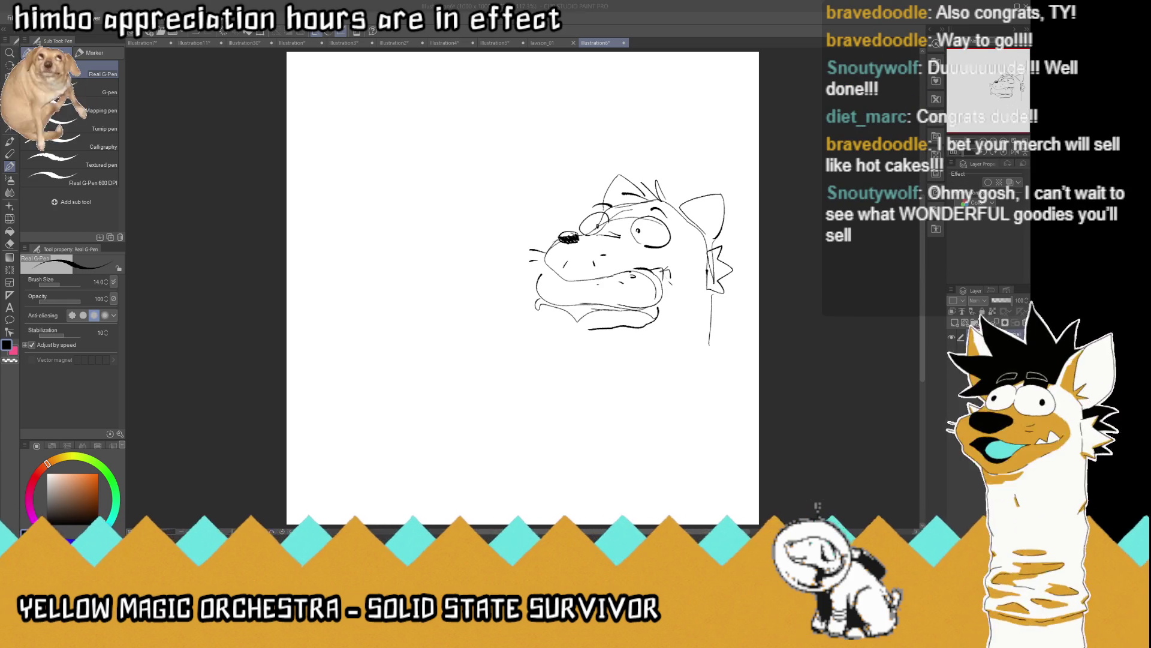
{"action": "mouse_move", "coordinate": [563, 312]}
{"action": "left_mouse_down"}
{"action": "mouse_move", "coordinate": [539, 302]}
{"action": "mouse_move", "coordinate": [628, 327]}
{"action": "mouse_move", "coordinate": [598, 327]}
{"action": "left_mouse_up"}
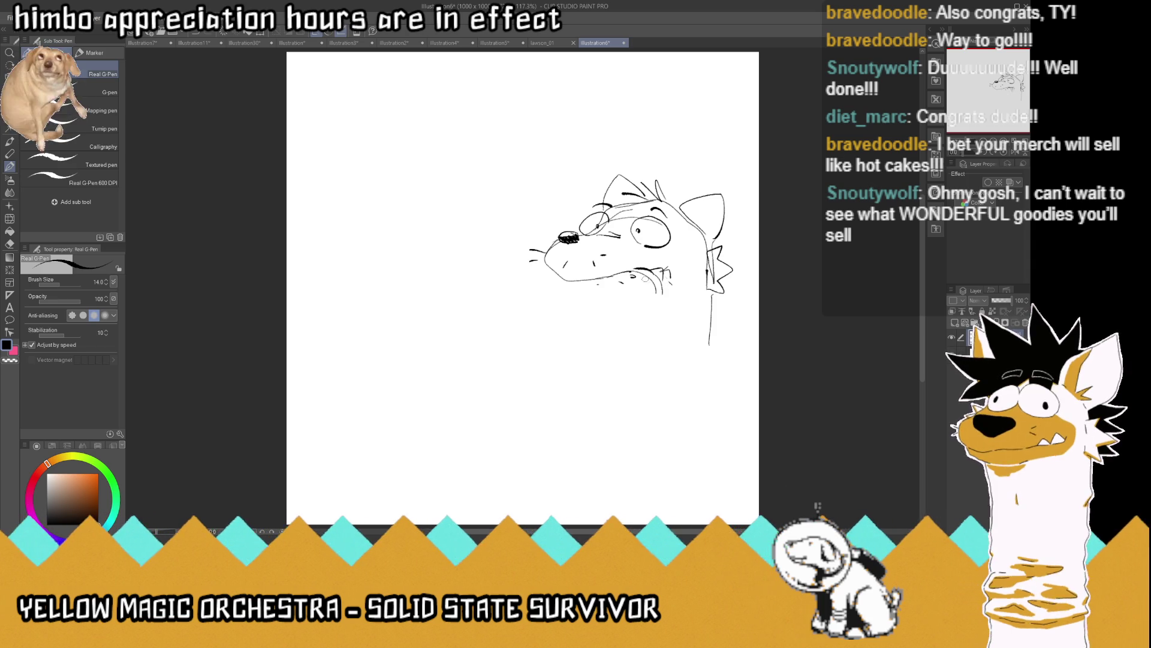
{"action": "mouse_move", "coordinate": [653, 273]}
{"action": "left_mouse_down"}
{"action": "mouse_move", "coordinate": [662, 303]}
{"action": "mouse_move", "coordinate": [617, 313]}
{"action": "mouse_move", "coordinate": [560, 310]}
{"action": "mouse_move", "coordinate": [546, 274]}
{"action": "left_mouse_up"}
{"action": "mouse_move", "coordinate": [609, 296]}
{"action": "left_mouse_down"}
{"action": "mouse_move", "coordinate": [599, 310]}
{"action": "mouse_move", "coordinate": [637, 323]}
{"action": "mouse_move", "coordinate": [607, 320]}
{"action": "left_mouse_up"}
{"action": "mouse_move", "coordinate": [657, 313]}
{"action": "left_mouse_down"}
{"action": "mouse_move", "coordinate": [648, 334]}
{"action": "mouse_move", "coordinate": [601, 343]}
{"action": "mouse_move", "coordinate": [561, 329]}
{"action": "mouse_move", "coordinate": [579, 312]}
{"action": "mouse_move", "coordinate": [543, 304]}
{"action": "mouse_move", "coordinate": [554, 318]}
{"action": "mouse_move", "coordinate": [637, 335]}
{"action": "mouse_move", "coordinate": [577, 344]}
{"action": "mouse_move", "coordinate": [645, 338]}
{"action": "mouse_move", "coordinate": [611, 345]}
{"action": "mouse_move", "coordinate": [651, 350]}
{"action": "mouse_move", "coordinate": [575, 347]}
{"action": "left_mouse_up"}
{"action": "left_click_drag", "start_coordinate": [662, 271], "coordinate": [663, 287]}
{"action": "mouse_move", "coordinate": [618, 362]}
{"action": "left_mouse_down"}
{"action": "mouse_move", "coordinate": [585, 353]}
{"action": "mouse_move", "coordinate": [574, 427]}
{"action": "left_mouse_up"}
Draw the neck, shoulder strokes and the puppet body's right side and bottom edge
{"action": "mouse_move", "coordinate": [671, 437]}
{"action": "left_mouse_down"}
{"action": "mouse_move", "coordinate": [612, 417]}
{"action": "mouse_move", "coordinate": [629, 439]}
{"action": "left_mouse_up"}
{"action": "left_click_drag", "start_coordinate": [713, 292], "coordinate": [724, 401]}
{"action": "key", "text": "ctrl+z"}
{"action": "key", "text": "ctrl+z"}
{"action": "key", "text": "ctrl+z"}
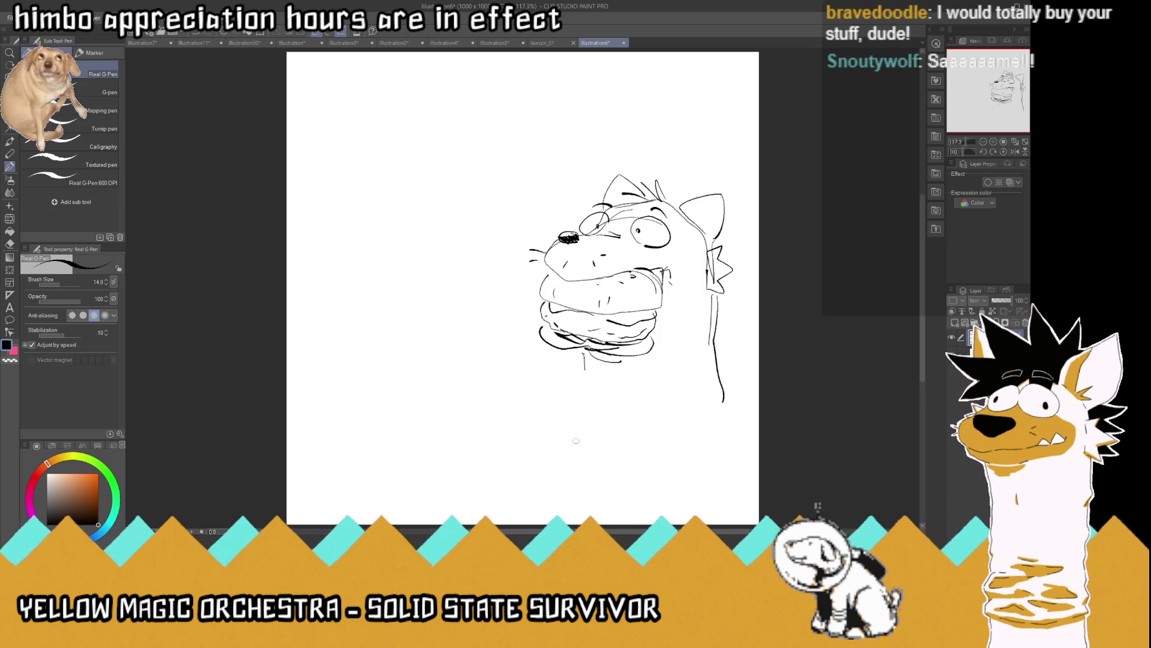
{"action": "left_click_drag", "start_coordinate": [584, 363], "coordinate": [574, 400]}
{"action": "mouse_move", "coordinate": [672, 414]}
{"action": "left_mouse_down"}
{"action": "mouse_move", "coordinate": [596, 397]}
{"action": "mouse_move", "coordinate": [643, 433]}
{"action": "mouse_move", "coordinate": [698, 431]}
{"action": "left_mouse_up"}
{"action": "mouse_move", "coordinate": [719, 364]}
{"action": "left_mouse_down"}
{"action": "mouse_move", "coordinate": [683, 435]}
{"action": "mouse_move", "coordinate": [574, 427]}
{"action": "mouse_move", "coordinate": [575, 457]}
{"action": "mouse_move", "coordinate": [713, 461]}
{"action": "left_mouse_up"}
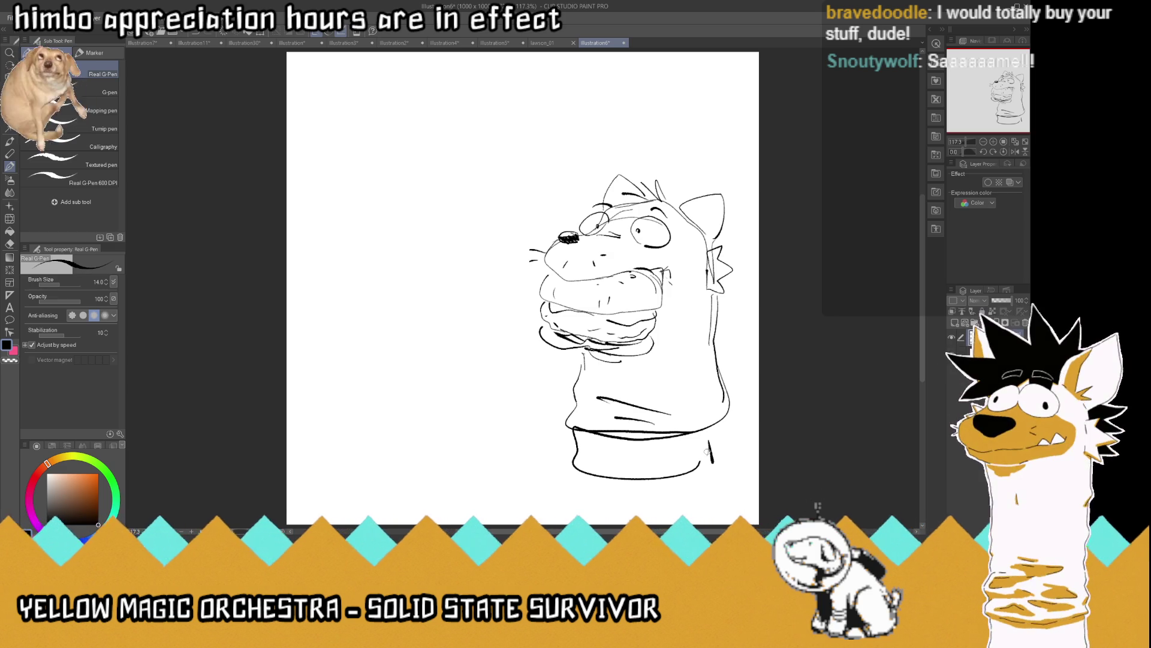
Refine the eyes, nose and ear outlines, erasing jagged cheek fur and stray marks
{"action": "mouse_move", "coordinate": [585, 231]}
{"action": "left_mouse_down"}
{"action": "mouse_move", "coordinate": [623, 211]}
{"action": "mouse_move", "coordinate": [595, 234]}
{"action": "mouse_move", "coordinate": [577, 230]}
{"action": "mouse_move", "coordinate": [610, 217]}
{"action": "mouse_move", "coordinate": [600, 227]}
{"action": "mouse_move", "coordinate": [620, 237]}
{"action": "left_mouse_up"}
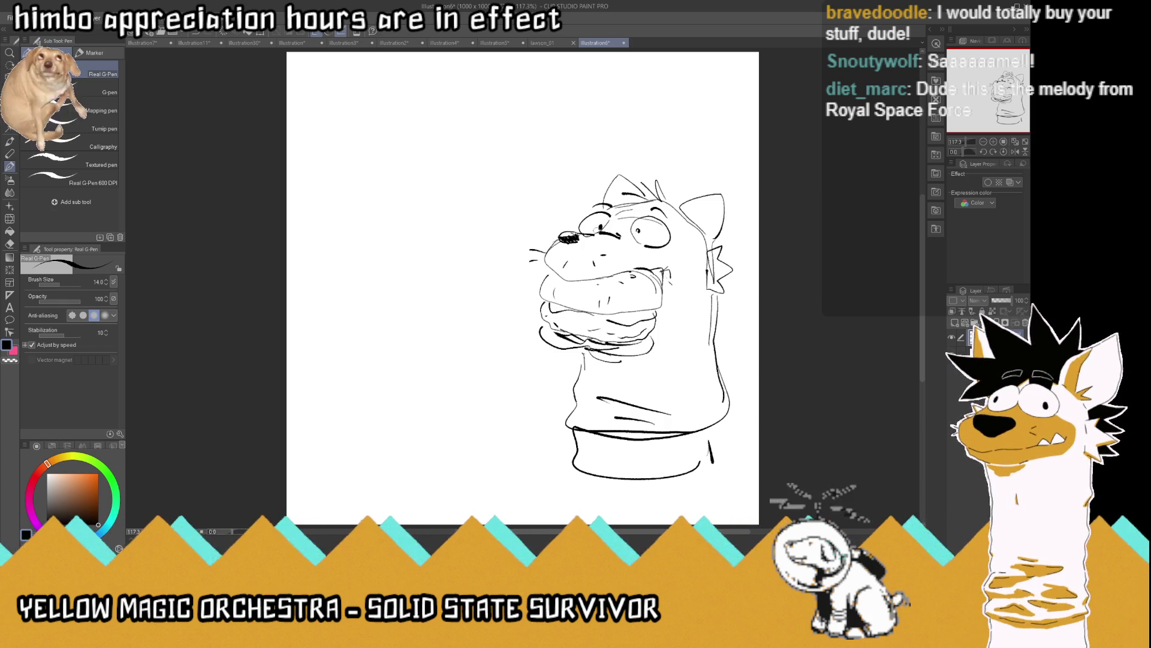
{"action": "mouse_move", "coordinate": [576, 235]}
{"action": "left_mouse_down"}
{"action": "mouse_move", "coordinate": [561, 240]}
{"action": "mouse_move", "coordinate": [583, 240]}
{"action": "mouse_move", "coordinate": [581, 230]}
{"action": "mouse_move", "coordinate": [561, 239]}
{"action": "mouse_move", "coordinate": [648, 192]}
{"action": "left_mouse_up"}
{"action": "mouse_move", "coordinate": [708, 223]}
{"action": "left_mouse_down"}
{"action": "mouse_move", "coordinate": [696, 236]}
{"action": "mouse_move", "coordinate": [723, 193]}
{"action": "mouse_move", "coordinate": [694, 207]}
{"action": "left_mouse_up"}
{"action": "left_click_drag", "start_coordinate": [620, 174], "coordinate": [647, 201]}
{"action": "left_click_drag", "start_coordinate": [624, 189], "coordinate": [633, 201]}
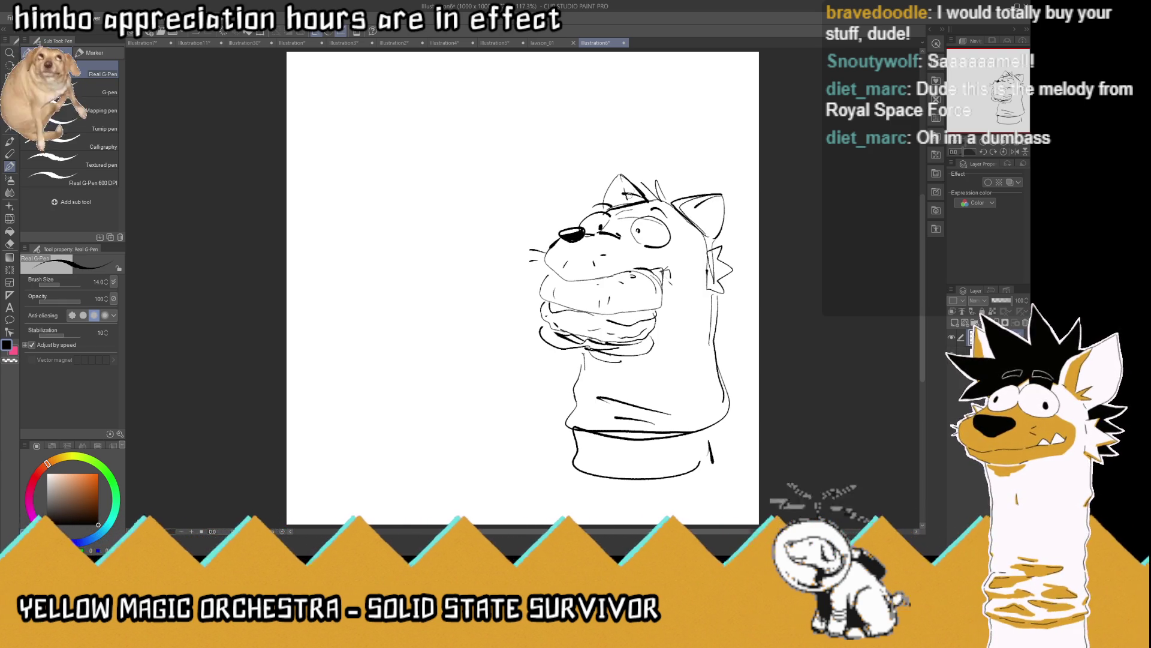
{"action": "mouse_move", "coordinate": [713, 237]}
{"action": "left_mouse_down"}
{"action": "mouse_move", "coordinate": [698, 246]}
{"action": "mouse_move", "coordinate": [703, 258]}
{"action": "mouse_move", "coordinate": [730, 275]}
{"action": "left_mouse_up"}
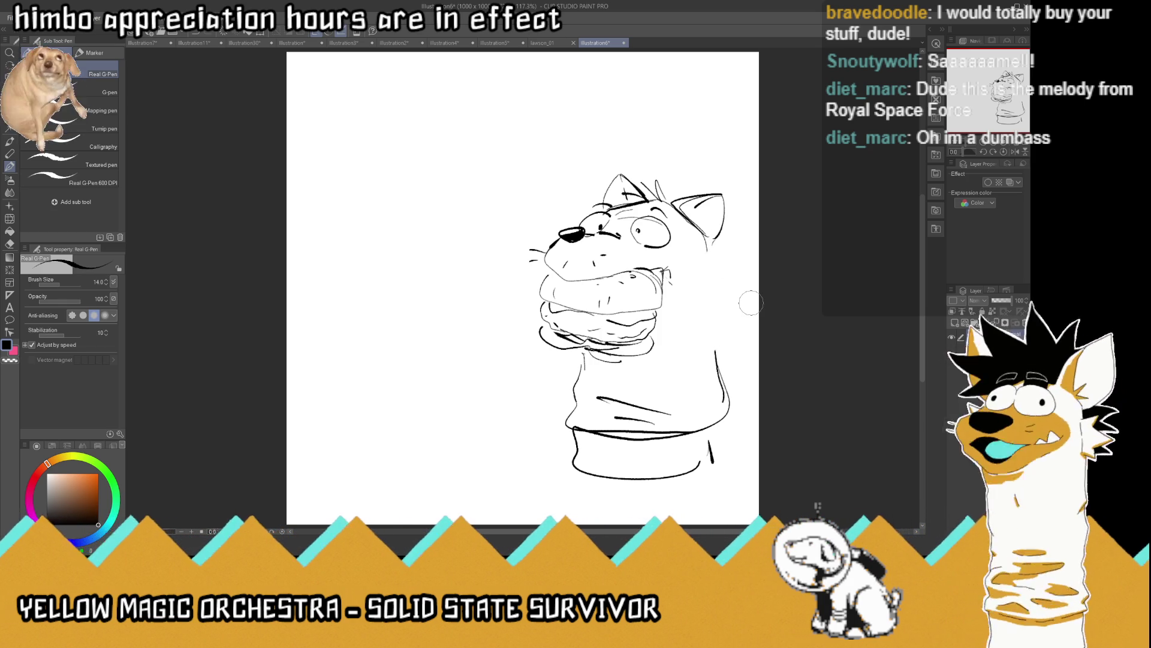
{"action": "left_click_drag", "start_coordinate": [711, 443], "coordinate": [699, 474]}
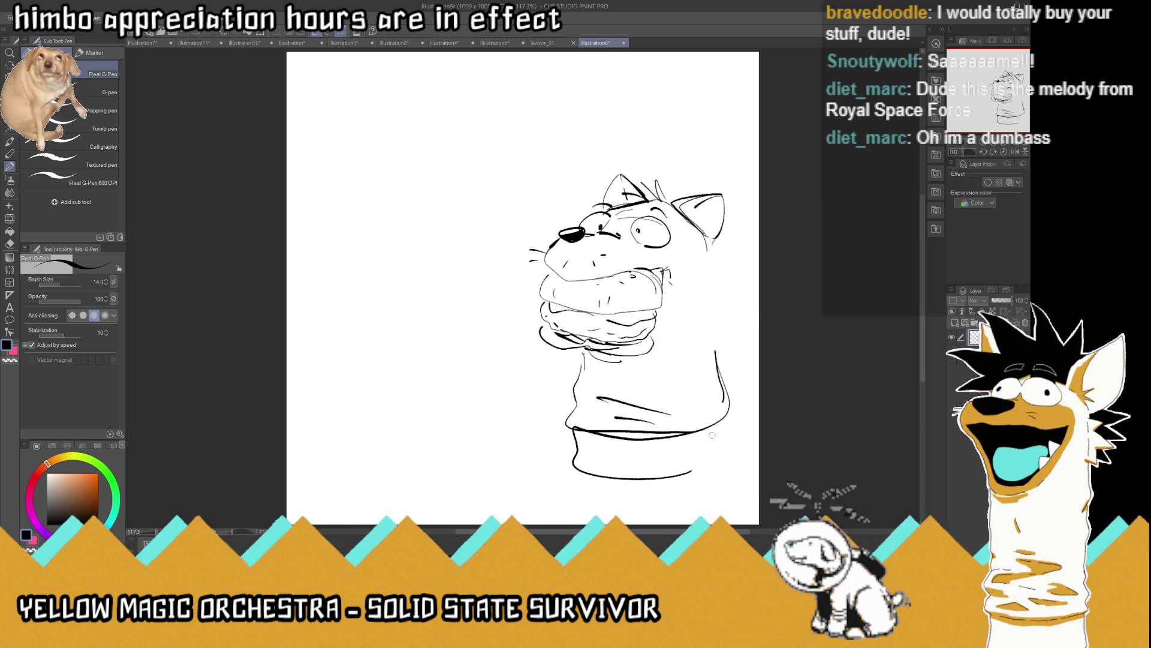
{"action": "left_click_drag", "start_coordinate": [724, 192], "coordinate": [714, 249]}
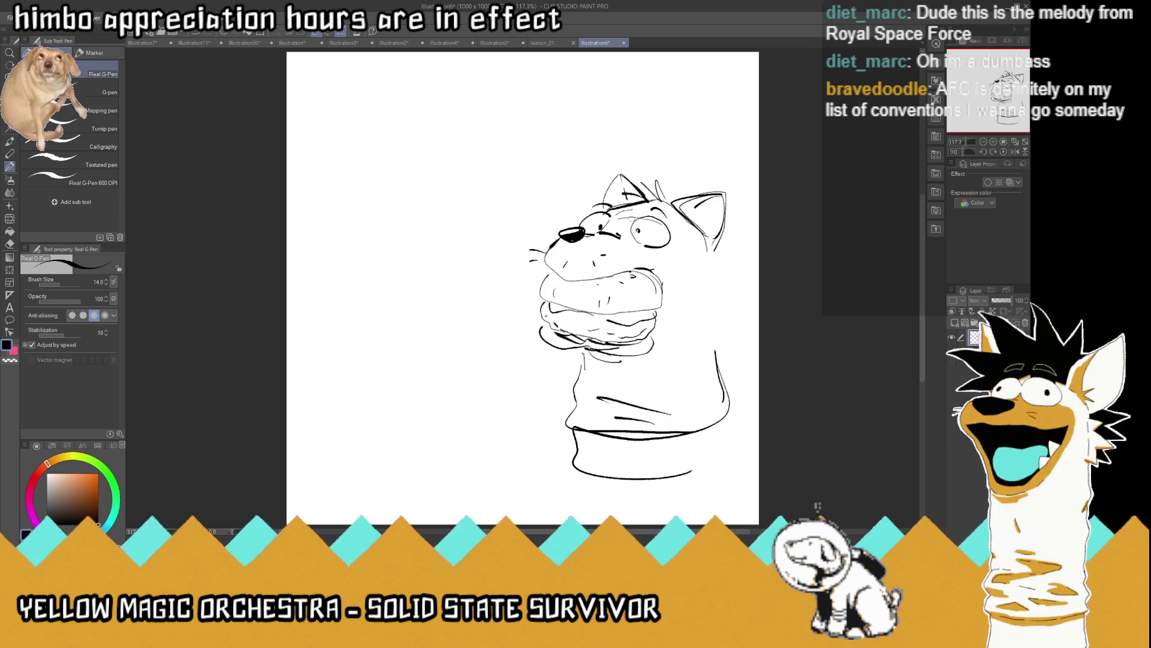
{"action": "left_click_drag", "start_coordinate": [636, 229], "coordinate": [637, 231]}
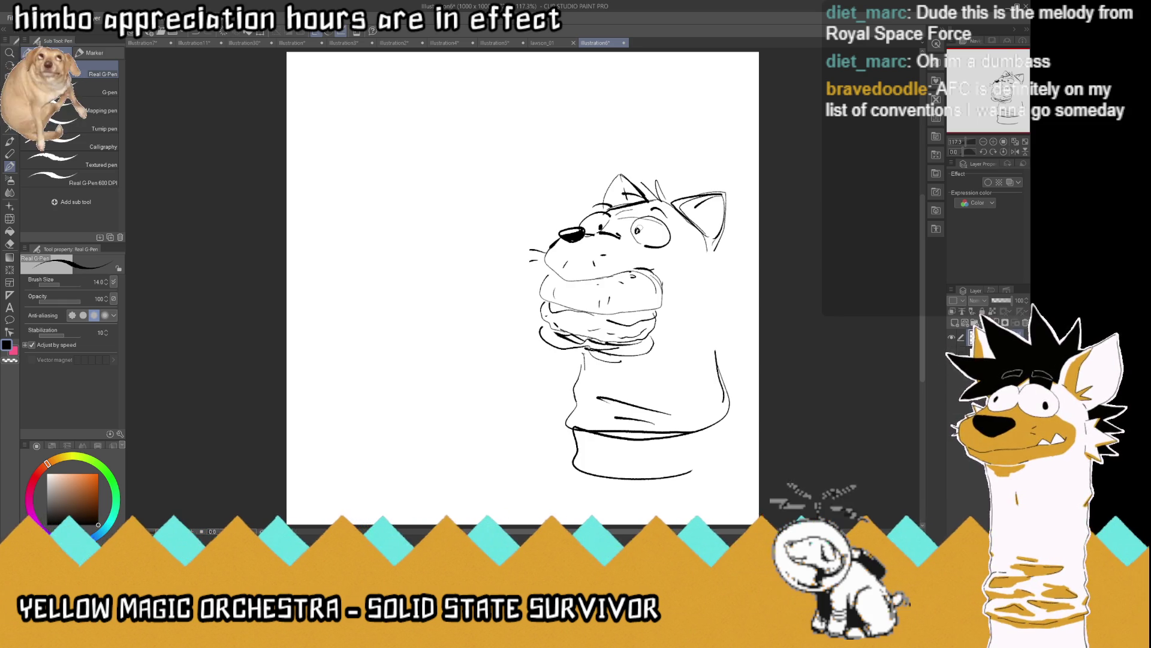
Hatch the burger's top bun and strengthen the neck, right side, collar and cheek fur
{"action": "left_click_drag", "start_coordinate": [651, 266], "coordinate": [660, 276]}
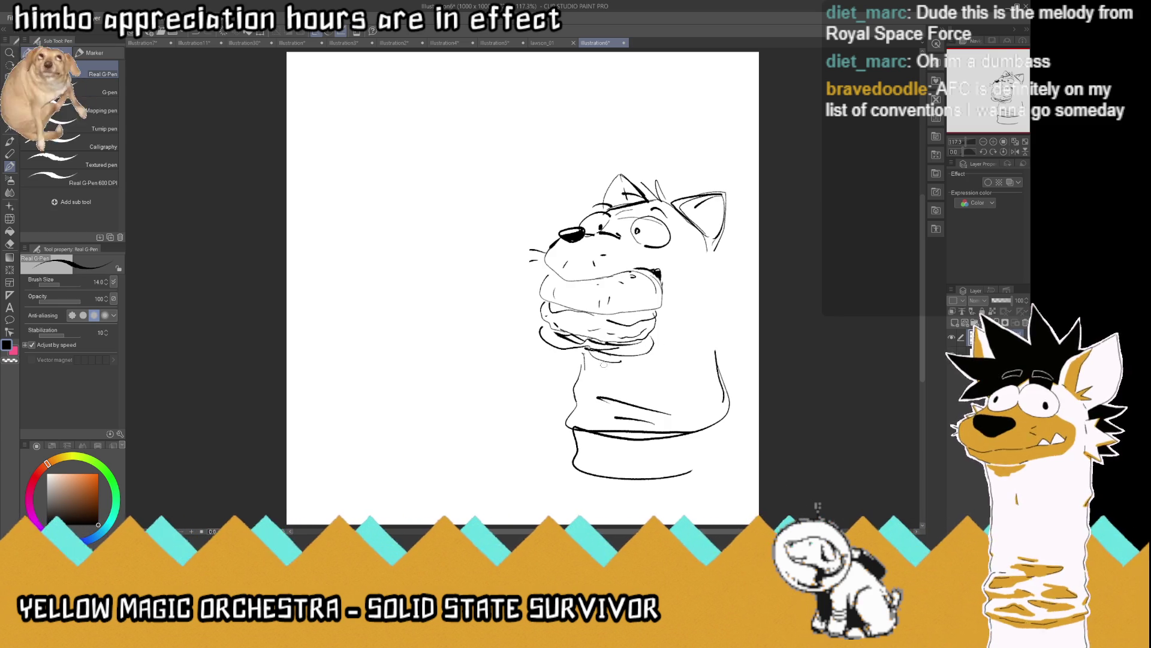
{"action": "left_click_drag", "start_coordinate": [628, 359], "coordinate": [598, 362]}
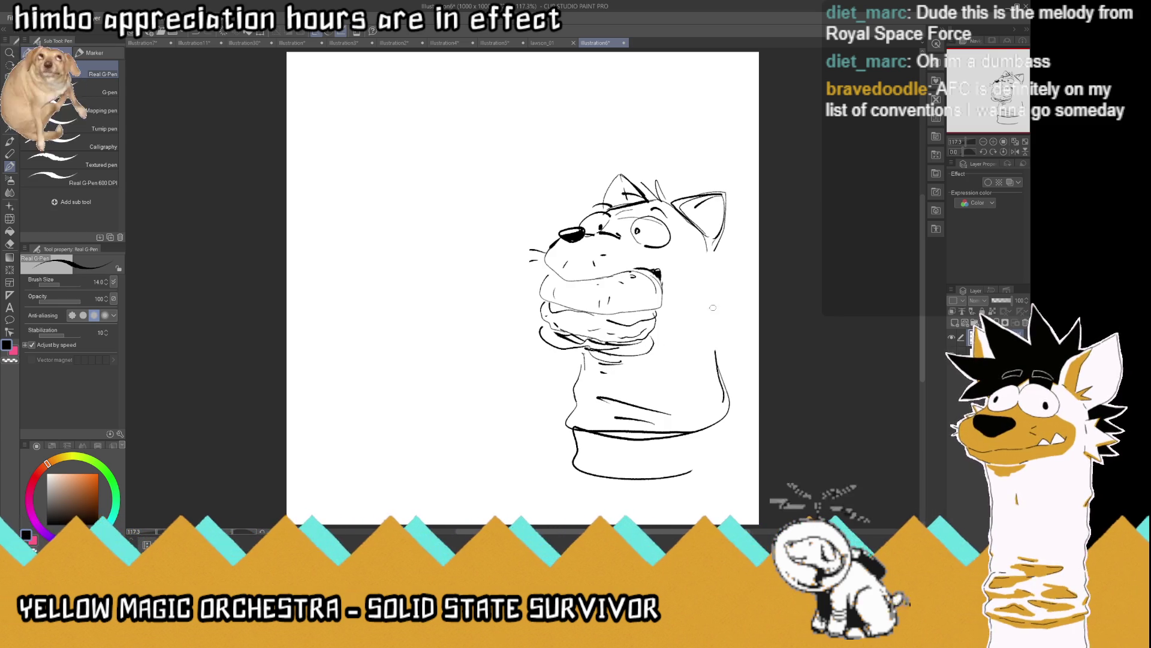
{"action": "mouse_move", "coordinate": [718, 246]}
{"action": "left_mouse_down"}
{"action": "mouse_move", "coordinate": [715, 345]}
{"action": "mouse_move", "coordinate": [734, 397]}
{"action": "mouse_move", "coordinate": [690, 433]}
{"action": "left_mouse_up"}
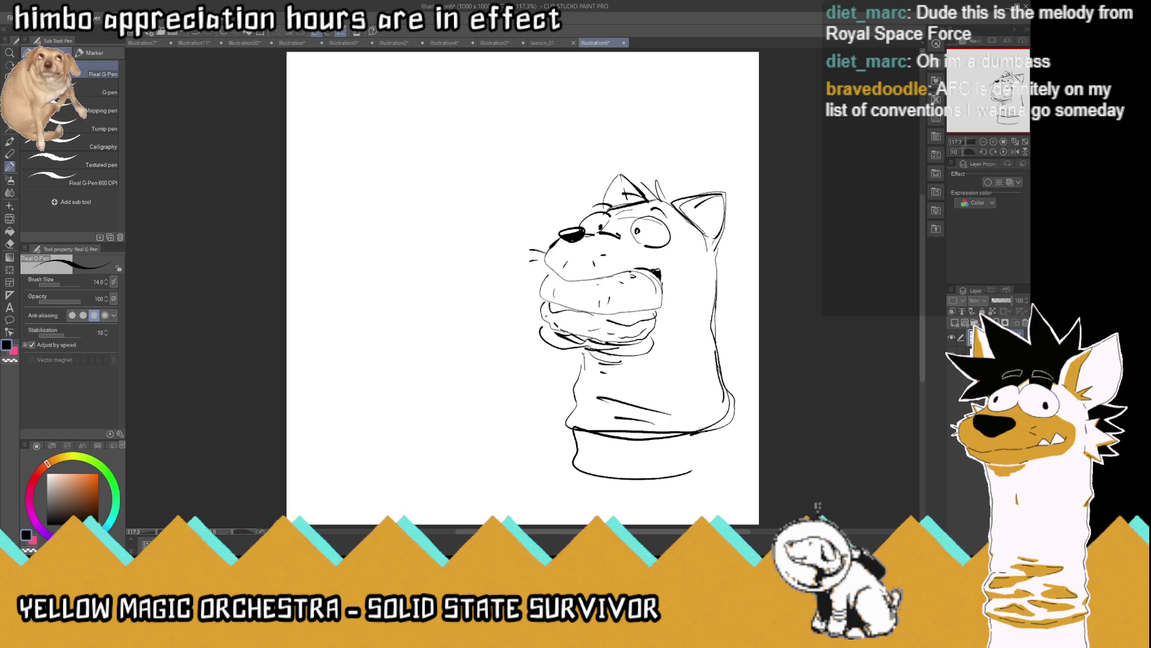
{"action": "mouse_move", "coordinate": [727, 397]}
{"action": "left_mouse_down"}
{"action": "mouse_move", "coordinate": [725, 467]}
{"action": "mouse_move", "coordinate": [689, 474]}
{"action": "left_mouse_up"}
{"action": "left_click_drag", "start_coordinate": [611, 448], "coordinate": [686, 456]}
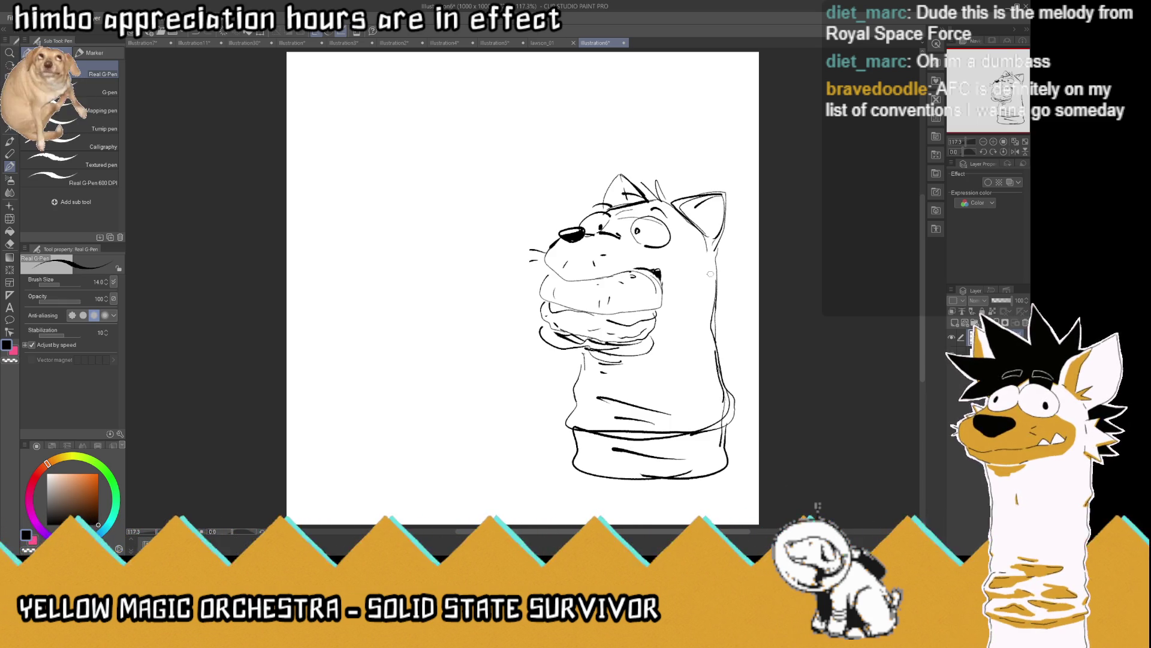
{"action": "mouse_move", "coordinate": [710, 263]}
{"action": "left_mouse_down"}
{"action": "mouse_move", "coordinate": [726, 254]}
{"action": "mouse_move", "coordinate": [736, 288]}
{"action": "mouse_move", "coordinate": [716, 305]}
{"action": "left_mouse_up"}
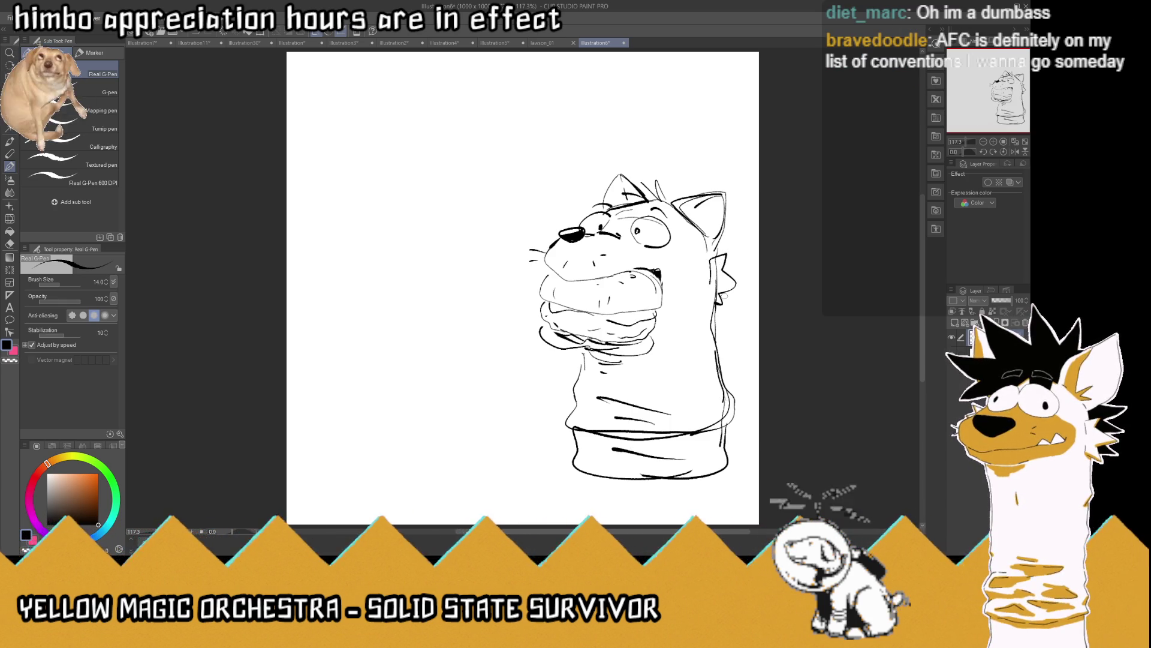
{"action": "left_click_drag", "start_coordinate": [707, 299], "coordinate": [719, 306]}
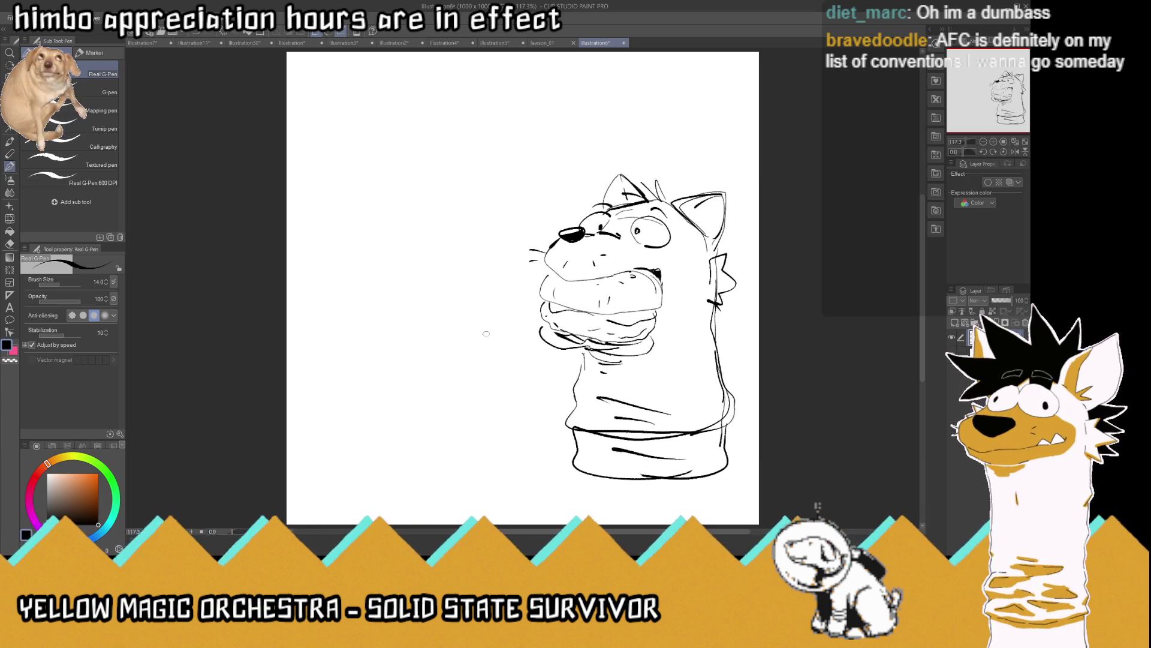
Sketch a bowl-shaped cup with a long rim to the left of the dog puppet
{"action": "key", "text": "k"}
{"action": "key", "text": "p"}
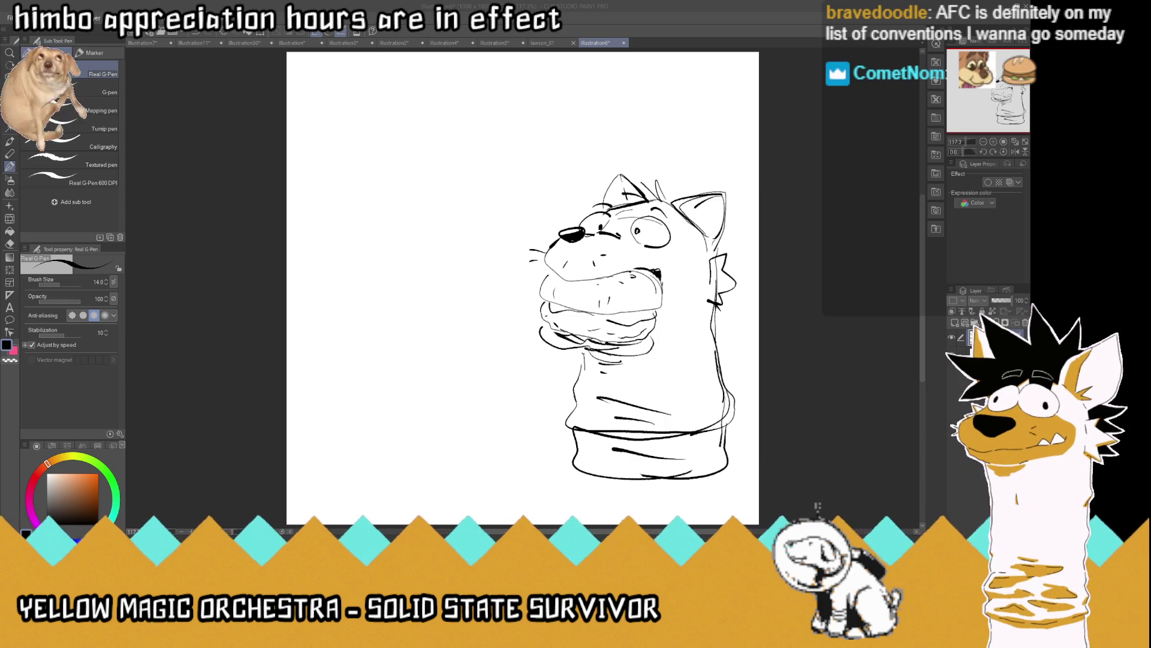
{"action": "left_click_drag", "start_coordinate": [478, 345], "coordinate": [362, 349]}
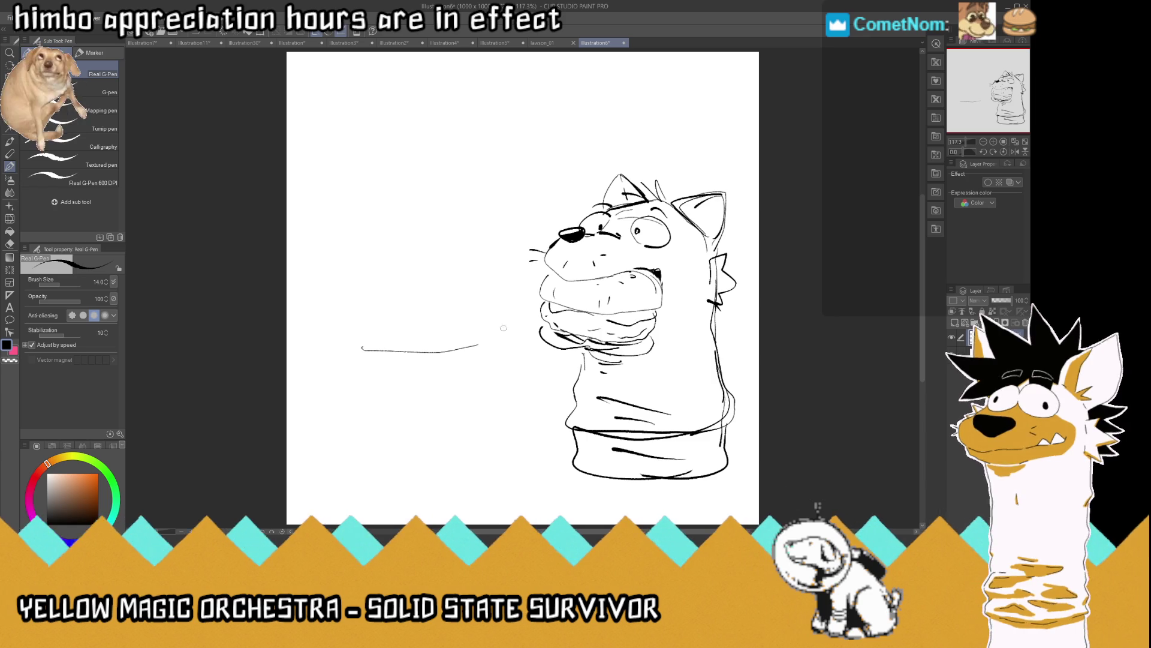
{"action": "mouse_move", "coordinate": [504, 340]}
{"action": "left_mouse_down"}
{"action": "mouse_move", "coordinate": [355, 347]}
{"action": "mouse_move", "coordinate": [400, 332]}
{"action": "mouse_move", "coordinate": [503, 336]}
{"action": "mouse_move", "coordinate": [510, 379]}
{"action": "mouse_move", "coordinate": [514, 363]}
{"action": "mouse_move", "coordinate": [477, 441]}
{"action": "mouse_move", "coordinate": [414, 450]}
{"action": "mouse_move", "coordinate": [374, 431]}
{"action": "mouse_move", "coordinate": [342, 365]}
{"action": "mouse_move", "coordinate": [346, 347]}
{"action": "left_mouse_up"}
{"action": "left_click_drag", "start_coordinate": [347, 375], "coordinate": [387, 438]}
{"action": "left_click_drag", "start_coordinate": [508, 377], "coordinate": [470, 445]}
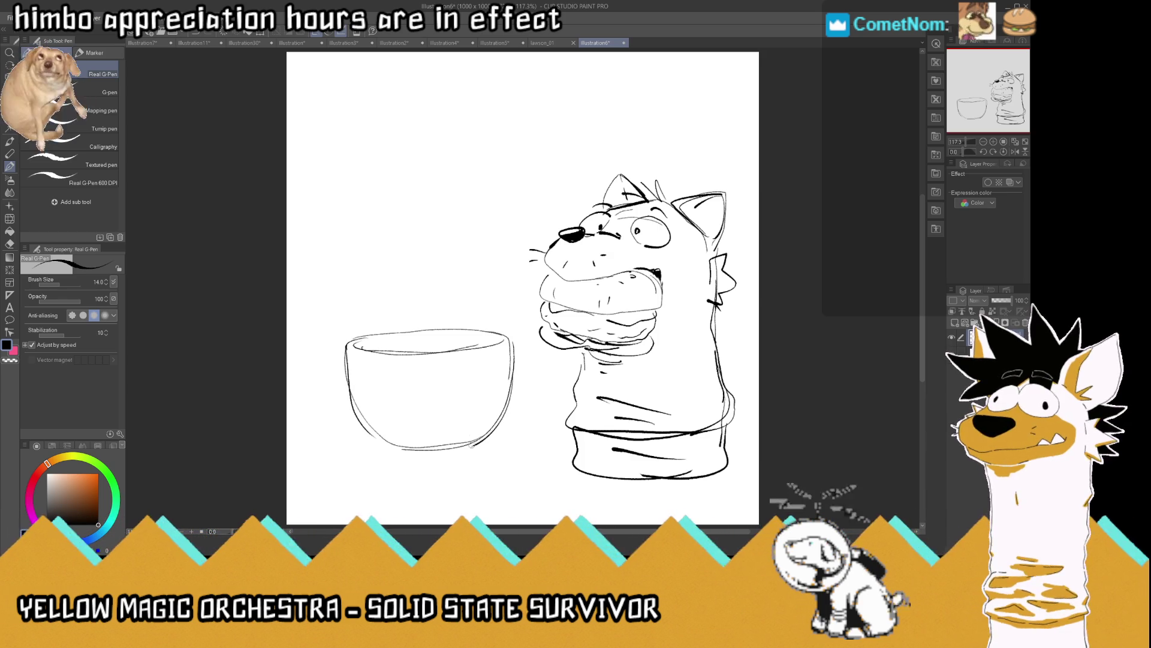
{"action": "left_click_drag", "start_coordinate": [366, 405], "coordinate": [373, 422]}
{"action": "left_click", "coordinate": [393, 426]}
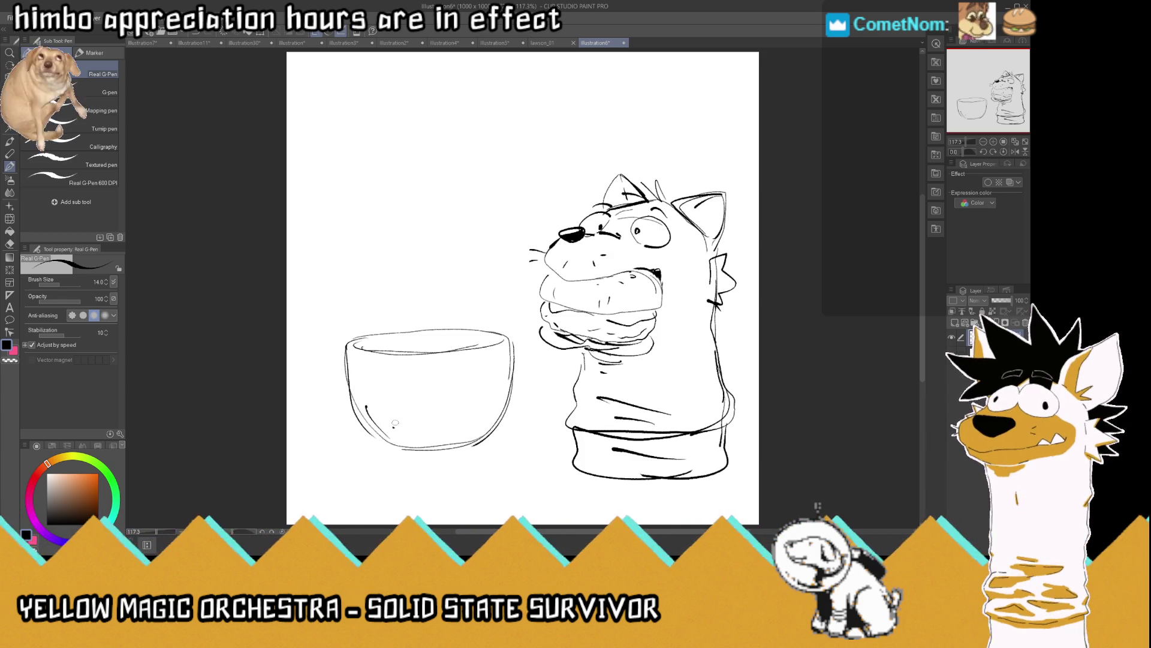
Draw the cup's handle on the left side, redoing it and erasing the rough stroke
{"action": "left_click_drag", "start_coordinate": [346, 360], "coordinate": [318, 364]}
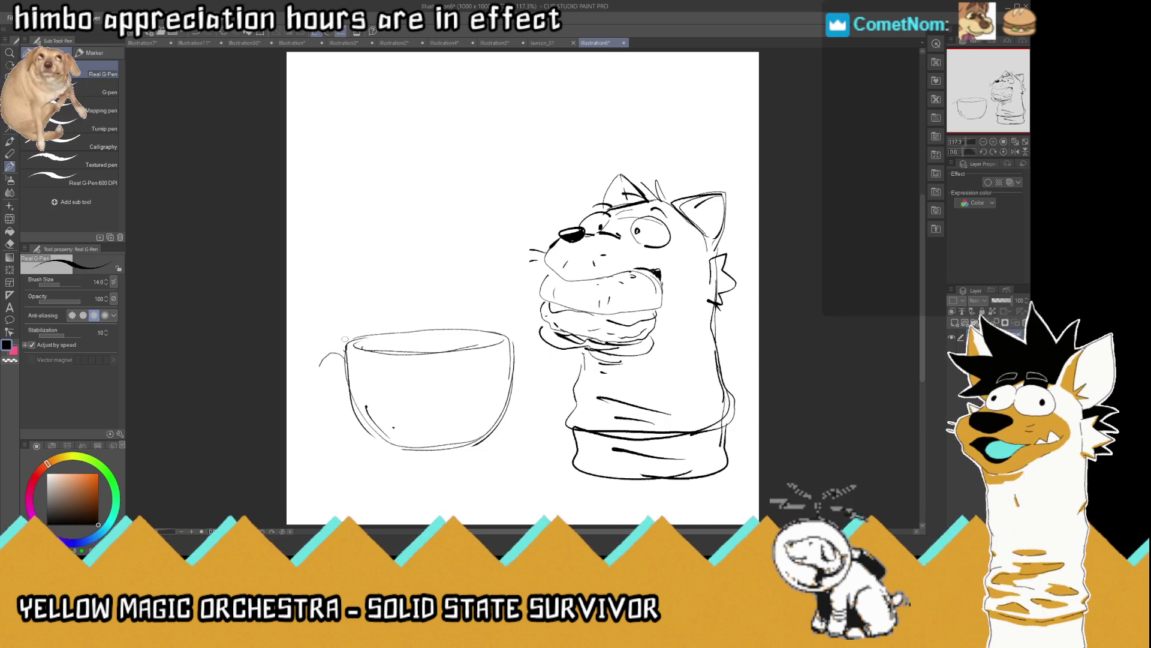
{"action": "key", "text": "ctrl+z"}
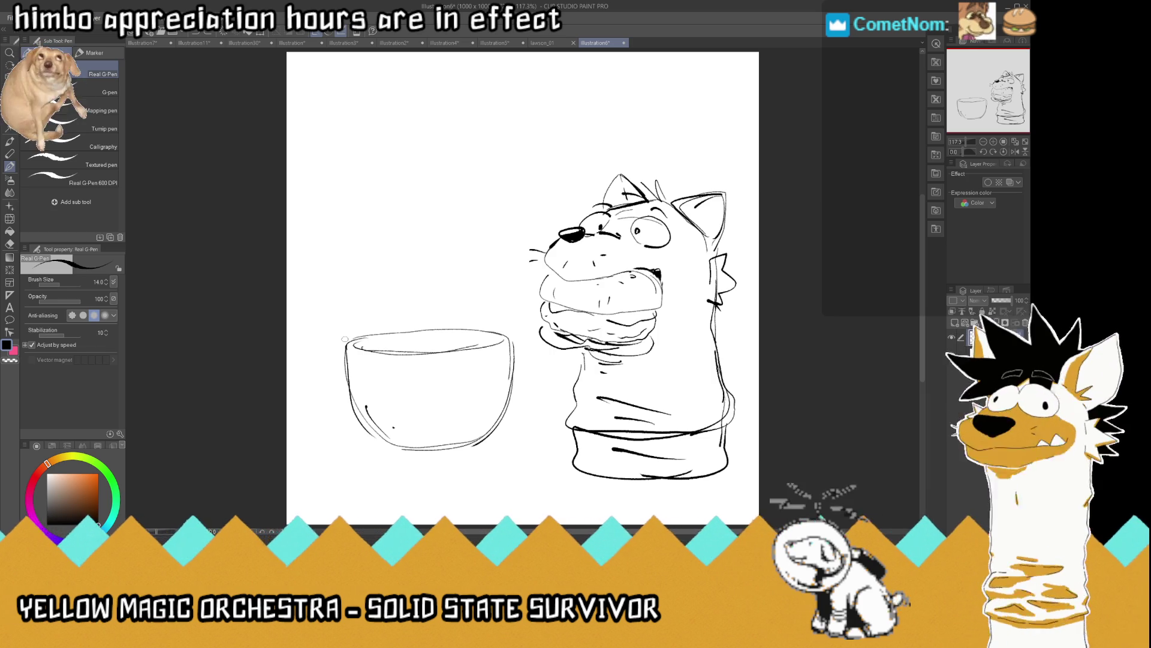
{"action": "mouse_move", "coordinate": [345, 353]}
{"action": "left_mouse_down"}
{"action": "mouse_move", "coordinate": [321, 362]}
{"action": "mouse_move", "coordinate": [321, 380]}
{"action": "left_mouse_up"}
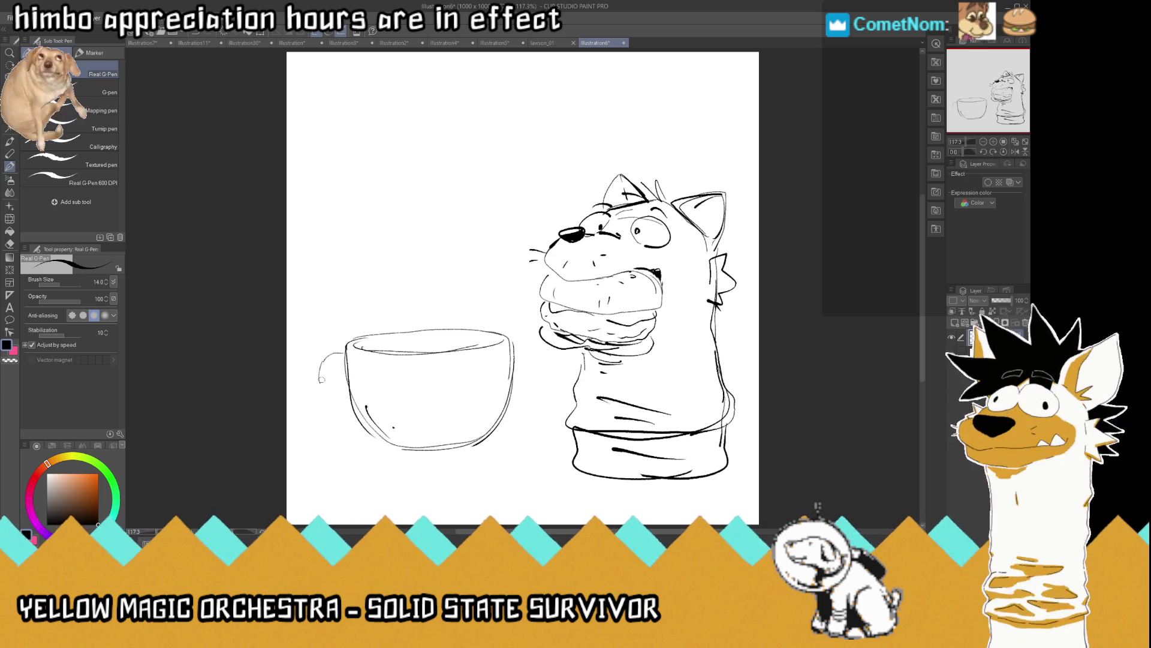
{"action": "mouse_move", "coordinate": [319, 381]}
{"action": "left_mouse_down"}
{"action": "mouse_move", "coordinate": [346, 356]}
{"action": "mouse_move", "coordinate": [309, 350]}
{"action": "mouse_move", "coordinate": [304, 389]}
{"action": "mouse_move", "coordinate": [319, 411]}
{"action": "mouse_move", "coordinate": [359, 424]}
{"action": "mouse_move", "coordinate": [314, 382]}
{"action": "mouse_move", "coordinate": [317, 360]}
{"action": "mouse_move", "coordinate": [337, 363]}
{"action": "left_mouse_up"}
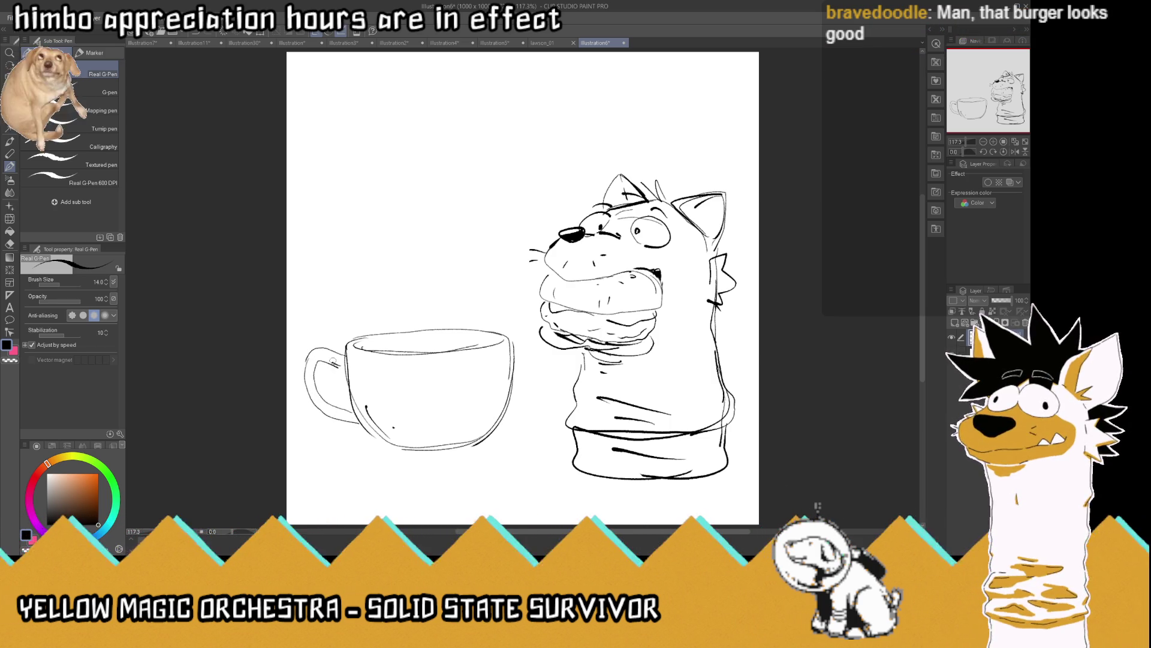
Erase part of the cup rim, sketch a shape rising from it, and shift both up slightly
{"action": "left_click_drag", "start_coordinate": [390, 338], "coordinate": [477, 324]}
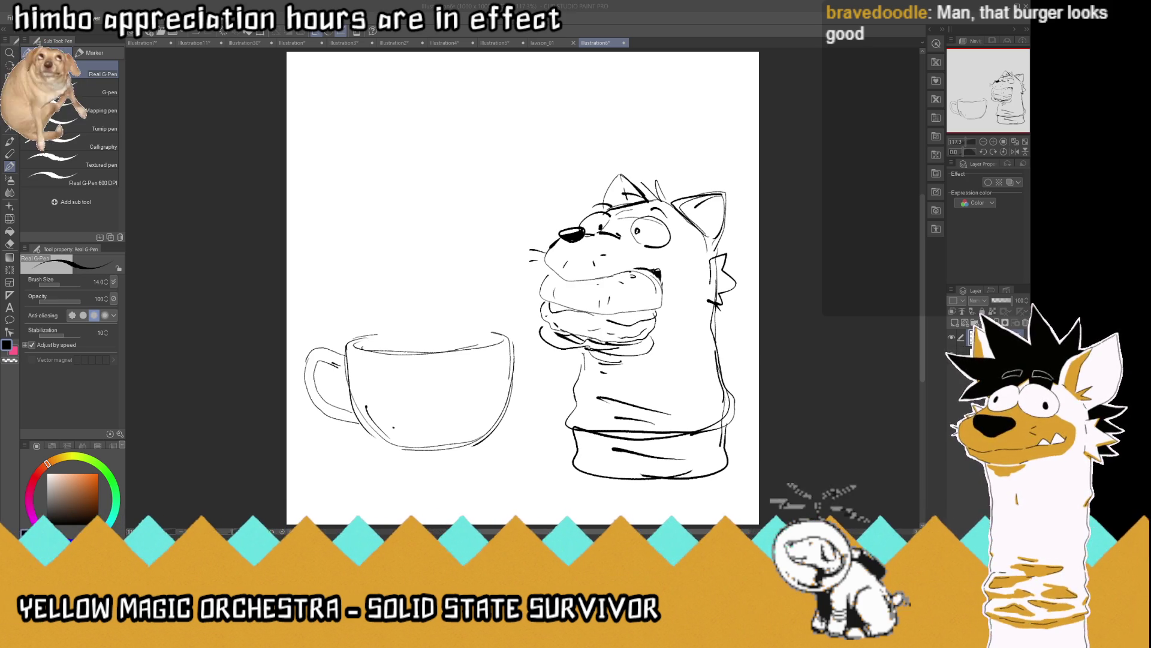
{"action": "mouse_move", "coordinate": [380, 348]}
{"action": "left_mouse_down"}
{"action": "mouse_move", "coordinate": [377, 236]}
{"action": "mouse_move", "coordinate": [416, 208]}
{"action": "mouse_move", "coordinate": [462, 210]}
{"action": "left_mouse_up"}
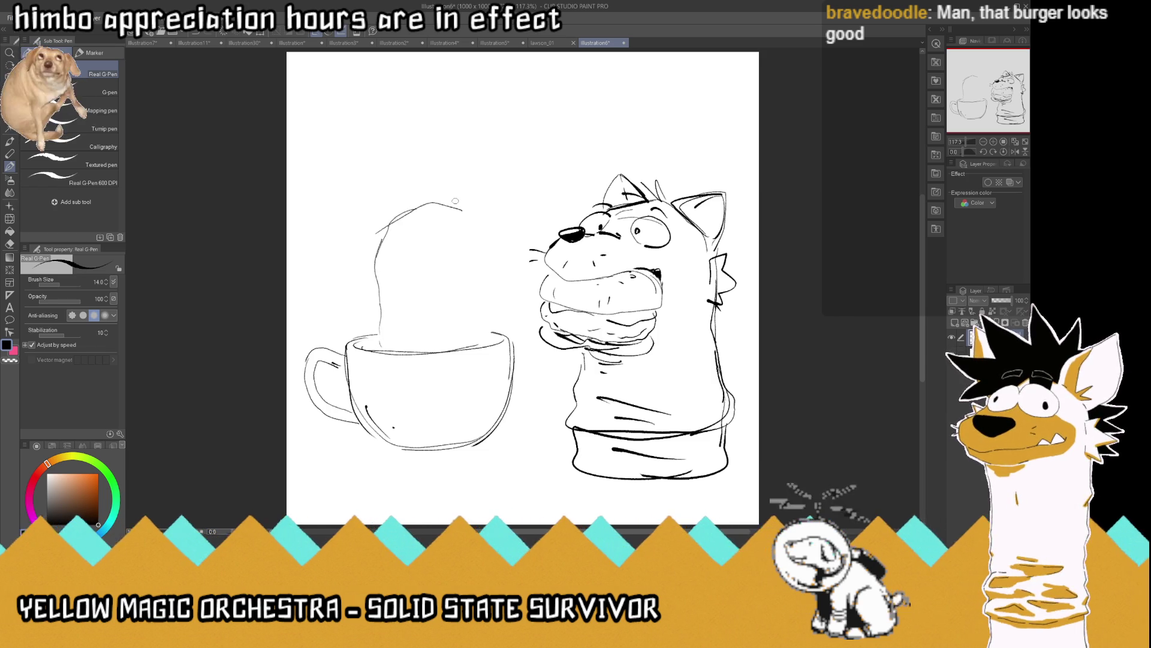
{"action": "key", "text": "m"}
{"action": "mouse_move", "coordinate": [535, 362]}
{"action": "left_mouse_down"}
{"action": "mouse_move", "coordinate": [319, 477]}
{"action": "mouse_move", "coordinate": [507, 191]}
{"action": "mouse_move", "coordinate": [534, 359]}
{"action": "left_mouse_up"}
{"action": "key", "text": "k"}
{"action": "left_click_drag", "start_coordinate": [491, 213], "coordinate": [487, 174]}
{"action": "key", "text": "ctrl+d"}
{"action": "left_click", "coordinate": [11, 166]}
Outline the cup puppet's head and snout, connecting its sides down to the rim
{"action": "mouse_move", "coordinate": [426, 163]}
{"action": "left_mouse_down"}
{"action": "mouse_move", "coordinate": [504, 180]}
{"action": "mouse_move", "coordinate": [531, 202]}
{"action": "mouse_move", "coordinate": [446, 231]}
{"action": "mouse_move", "coordinate": [405, 220]}
{"action": "left_mouse_up"}
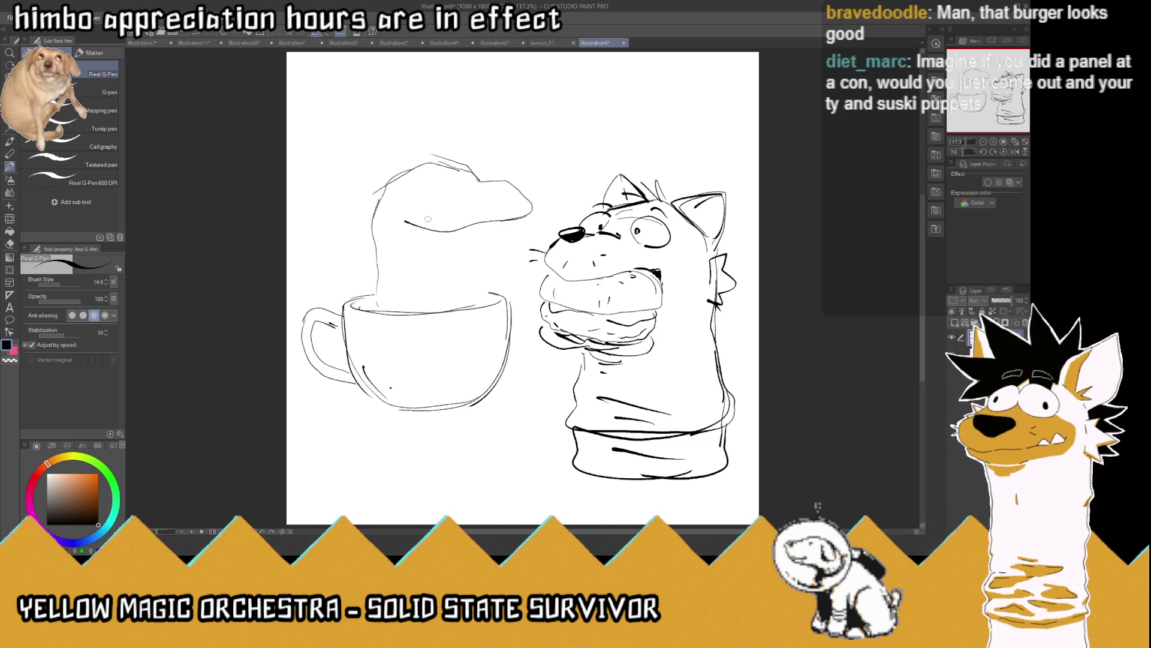
{"action": "mouse_move", "coordinate": [483, 229]}
{"action": "left_mouse_down"}
{"action": "mouse_move", "coordinate": [487, 255]}
{"action": "mouse_move", "coordinate": [431, 256]}
{"action": "mouse_move", "coordinate": [493, 256]}
{"action": "mouse_move", "coordinate": [488, 299]}
{"action": "left_mouse_up"}
{"action": "left_click_drag", "start_coordinate": [377, 292], "coordinate": [378, 311]}
{"action": "mouse_move", "coordinate": [487, 294]}
{"action": "left_mouse_down"}
{"action": "mouse_move", "coordinate": [489, 308]}
{"action": "mouse_move", "coordinate": [428, 312]}
{"action": "left_mouse_up"}
{"action": "key", "text": "w"}
Lasso-select the cup puppet's head and nudge it left and down
{"action": "key", "text": "m"}
{"action": "mouse_move", "coordinate": [465, 171]}
{"action": "left_mouse_down"}
{"action": "mouse_move", "coordinate": [478, 146]}
{"action": "mouse_move", "coordinate": [536, 192]}
{"action": "mouse_move", "coordinate": [490, 303]}
{"action": "mouse_move", "coordinate": [382, 307]}
{"action": "mouse_move", "coordinate": [387, 152]}
{"action": "mouse_move", "coordinate": [418, 143]}
{"action": "left_mouse_up"}
{"action": "key", "text": "k"}
{"action": "left_click_drag", "start_coordinate": [497, 243], "coordinate": [491, 244]}
Deselect and draw a curved eye stroke atop the teacup puppet's head, undoing to retry it
{"action": "key", "text": "m"}
{"action": "key", "text": "ctrl+d"}
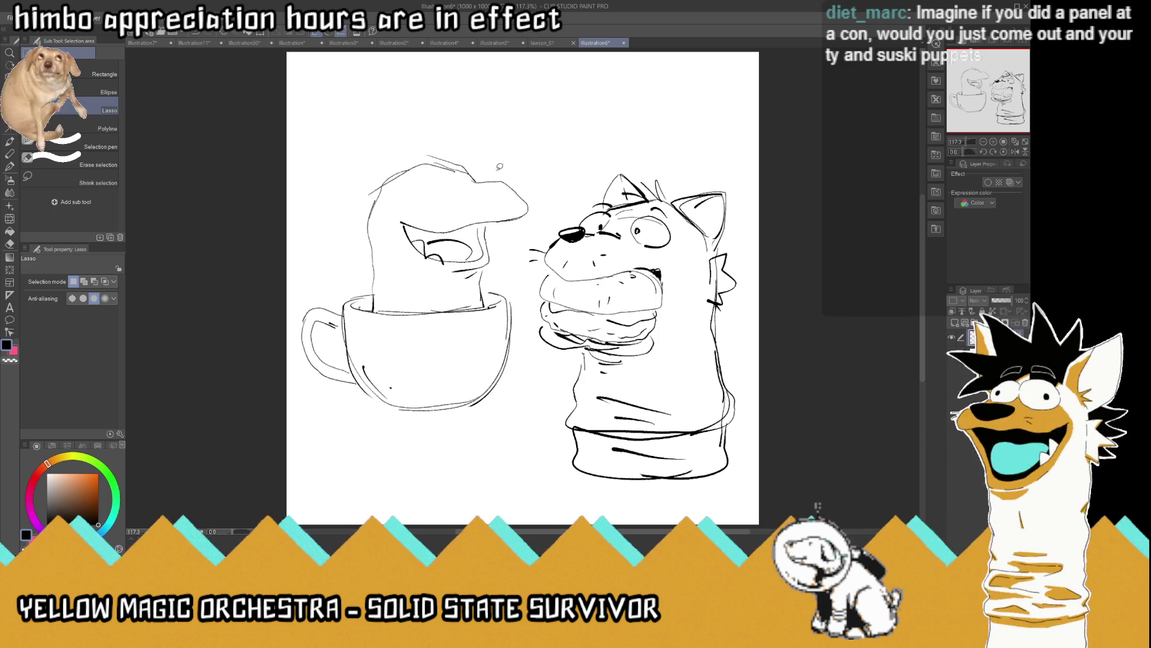
{"action": "key", "text": "p"}
{"action": "mouse_move", "coordinate": [441, 189]}
{"action": "left_mouse_down"}
{"action": "mouse_move", "coordinate": [422, 199]}
{"action": "mouse_move", "coordinate": [401, 190]}
{"action": "mouse_move", "coordinate": [463, 161]}
{"action": "mouse_move", "coordinate": [483, 181]}
{"action": "mouse_move", "coordinate": [439, 181]}
{"action": "mouse_move", "coordinate": [469, 173]}
{"action": "left_mouse_up"}
{"action": "key", "text": "ctrl+z"}
{"action": "key", "text": "ctrl+z"}
{"action": "key", "text": "ctrl+z"}
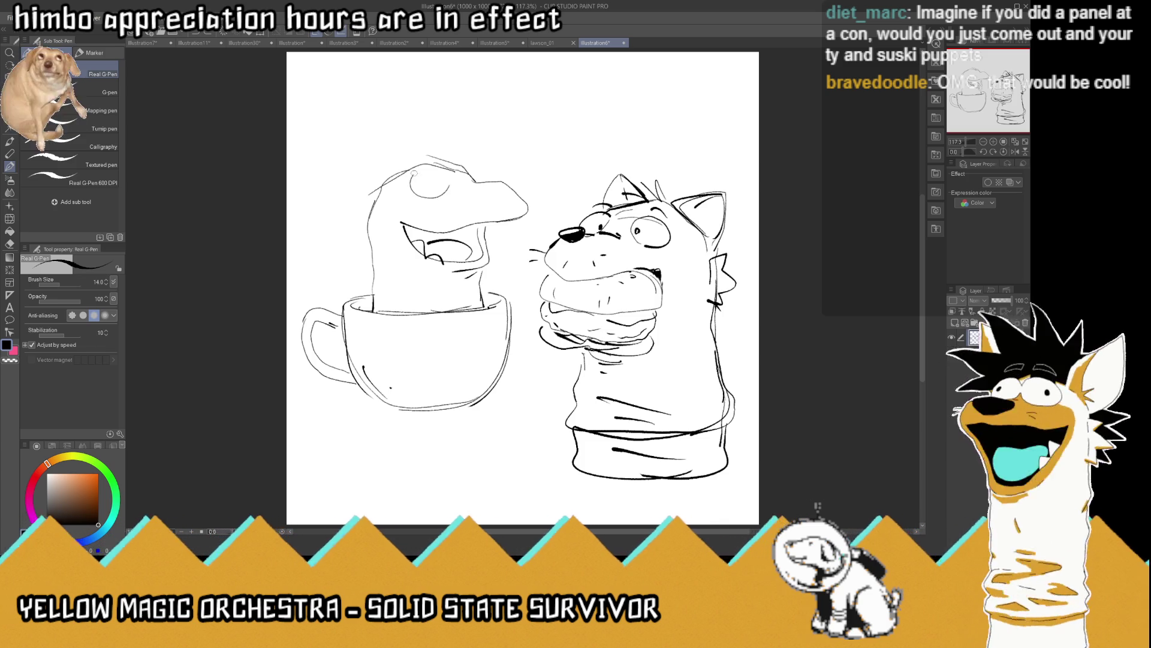
{"action": "key", "text": "ctrl+z"}
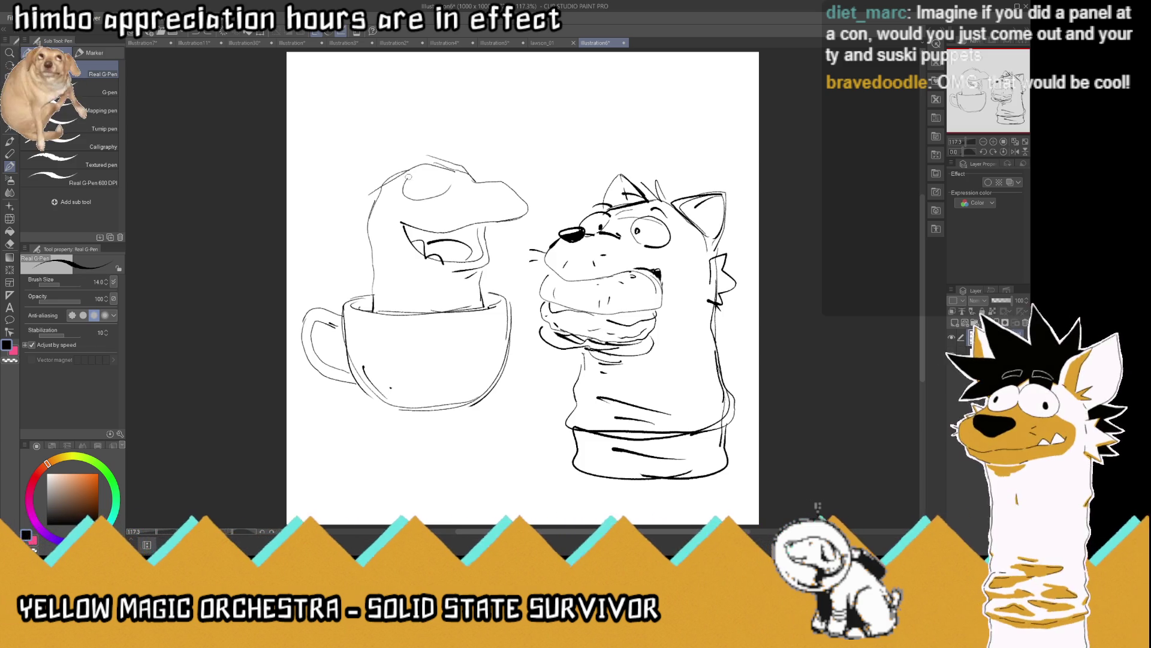